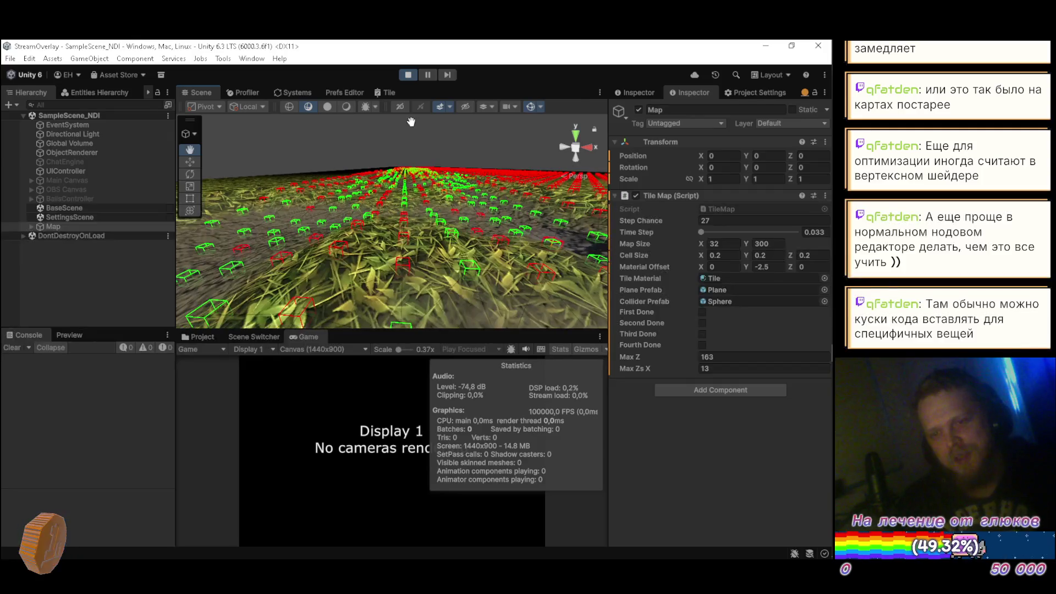
key(alt+Tab)
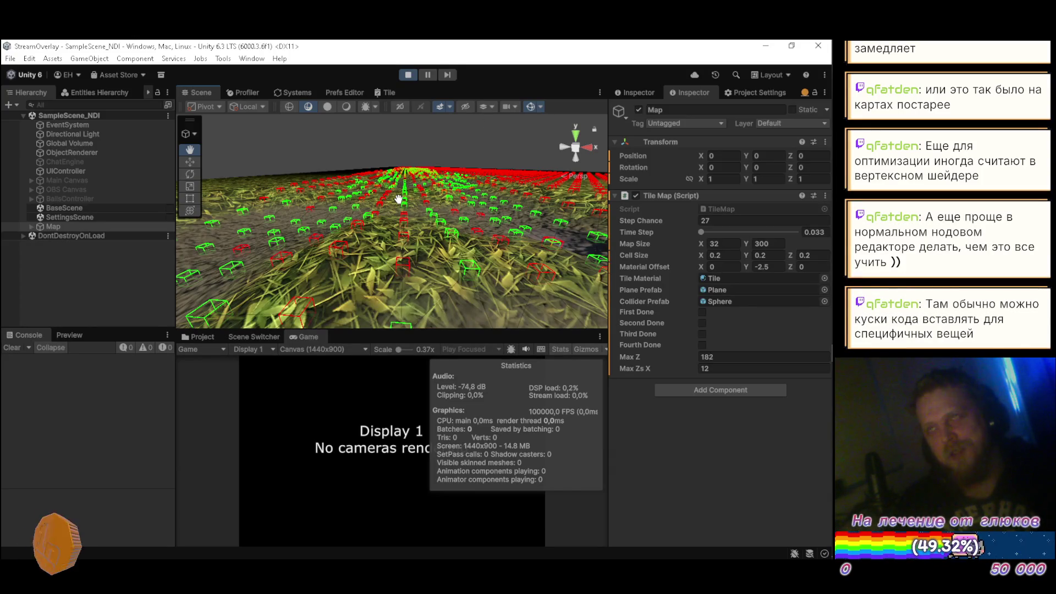
Step: Return to Unity and orbit the Scene camera to survey the grass field's green and red height markers
mouse_move(399, 199)
mouse_down()
mouse_move(333, 264)
mouse_move(340, 209)
mouse_up()
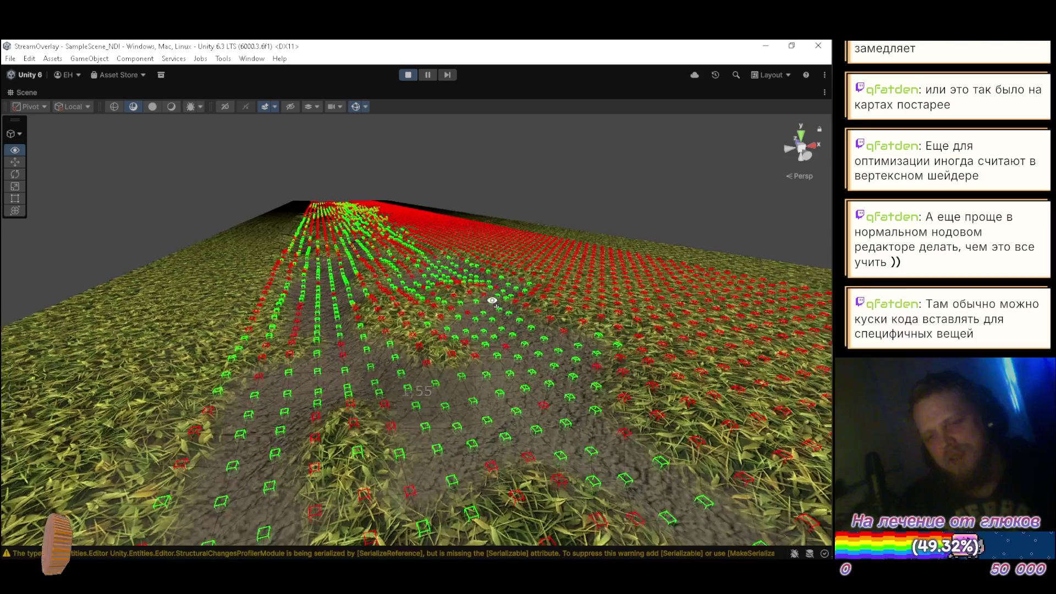
drag(492, 300, 447, 273)
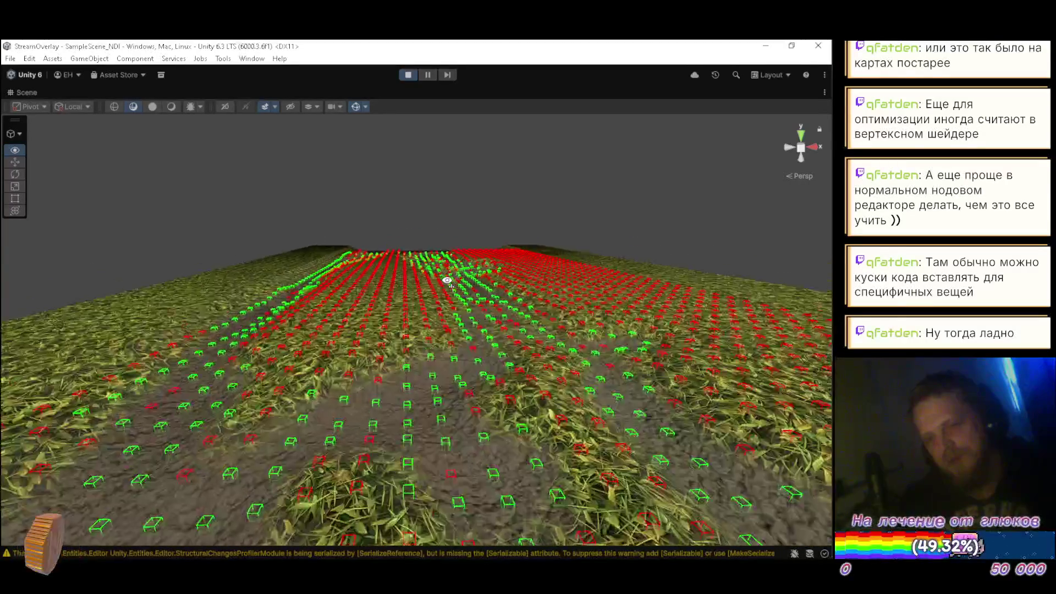
Step: Orbit and zoom the Scene view until the marked grass field fills it
drag(447, 284, 695, 288)
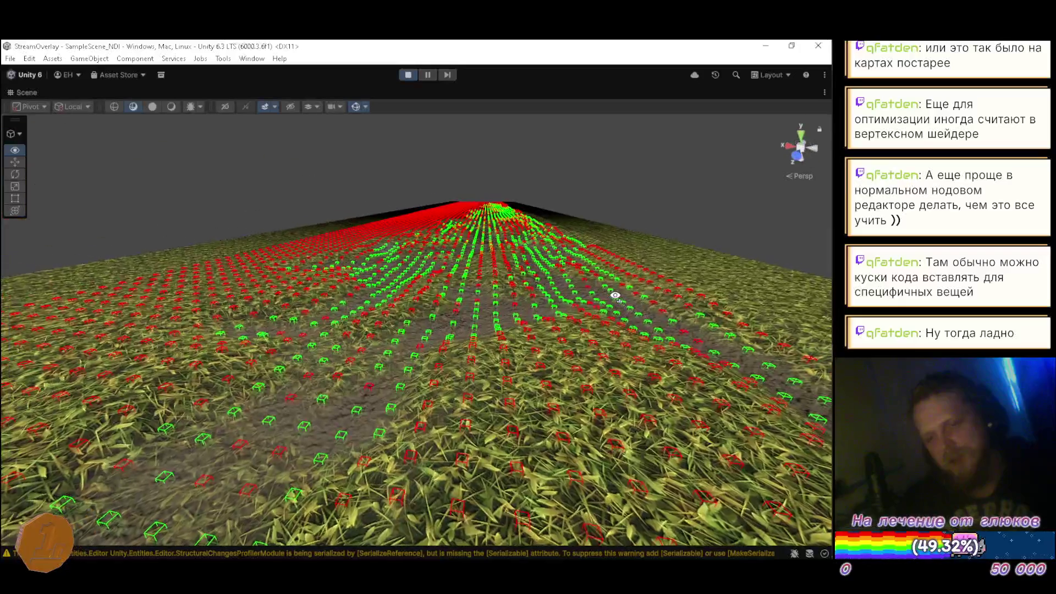
drag(615, 295, 638, 306)
scroll(638, 306, down, 2)
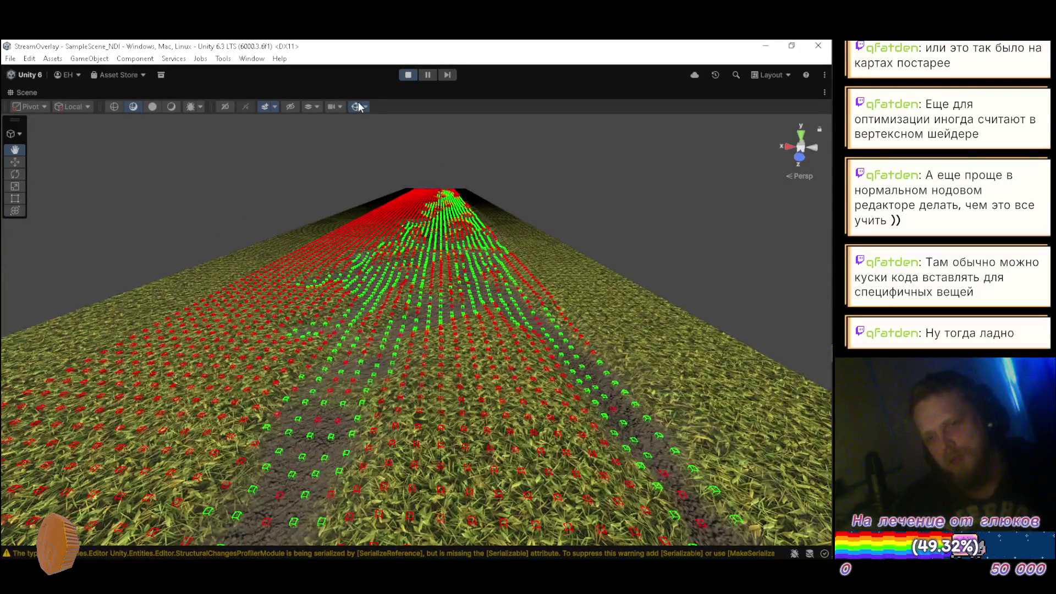
mouse_move(330, 195)
mouse_down()
mouse_move(363, 266)
mouse_move(399, 239)
mouse_up()
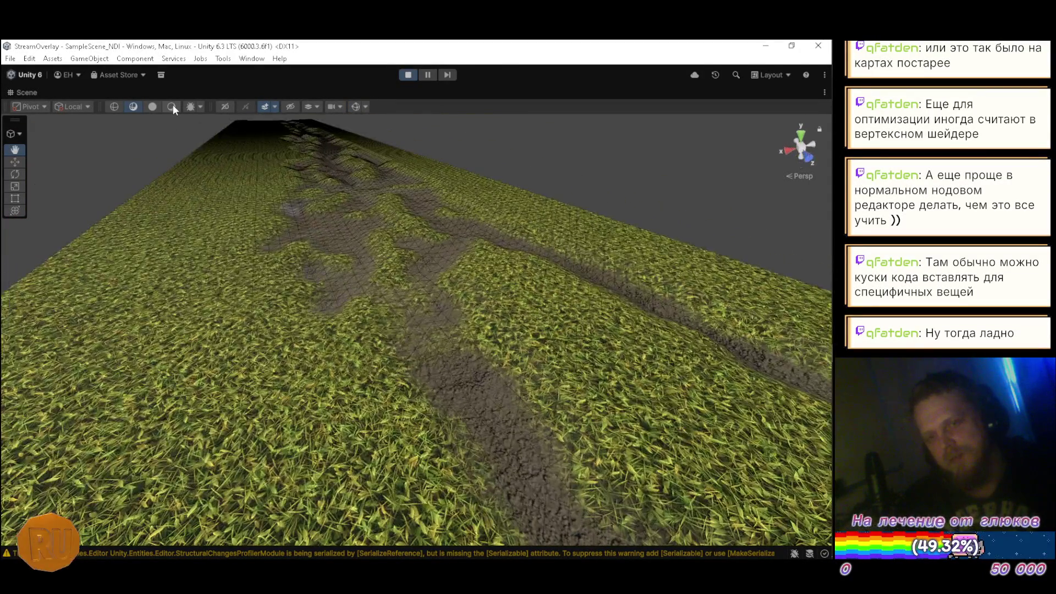
Step: Hide Gizmos and inspect the bare terrain, the rock area and the dirt path from several angles
click(172, 108)
mouse_move(184, 132)
mouse_down()
mouse_move(521, 266)
mouse_move(367, 273)
mouse_move(563, 281)
mouse_move(304, 263)
mouse_move(271, 200)
mouse_move(292, 294)
mouse_move(469, 259)
mouse_move(610, 266)
mouse_move(462, 287)
mouse_up()
scroll(297, 296, down, 5)
scroll(468, 292, up, 6)
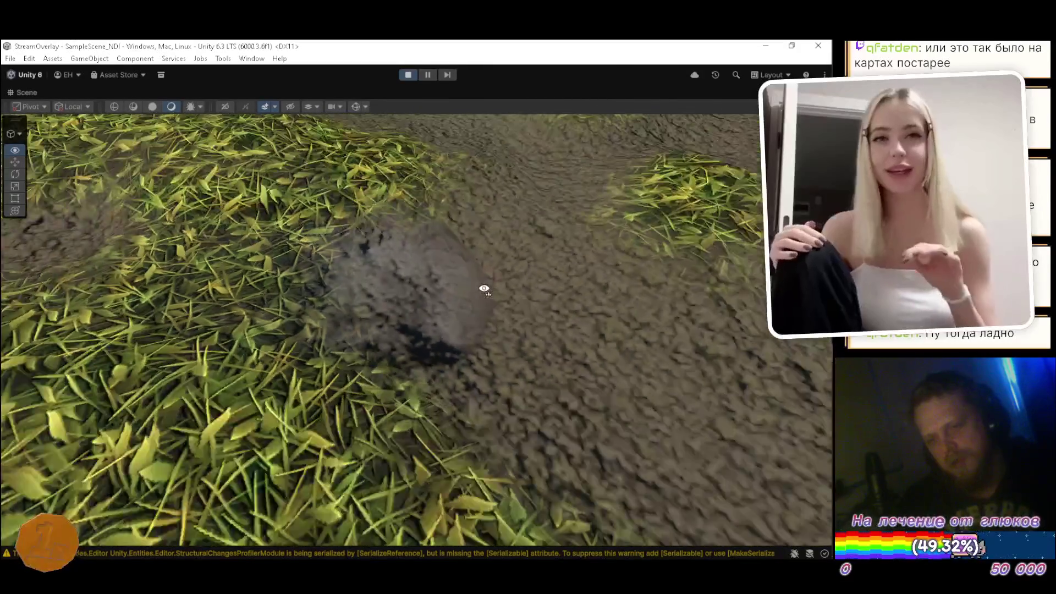
scroll(484, 289, down, 6)
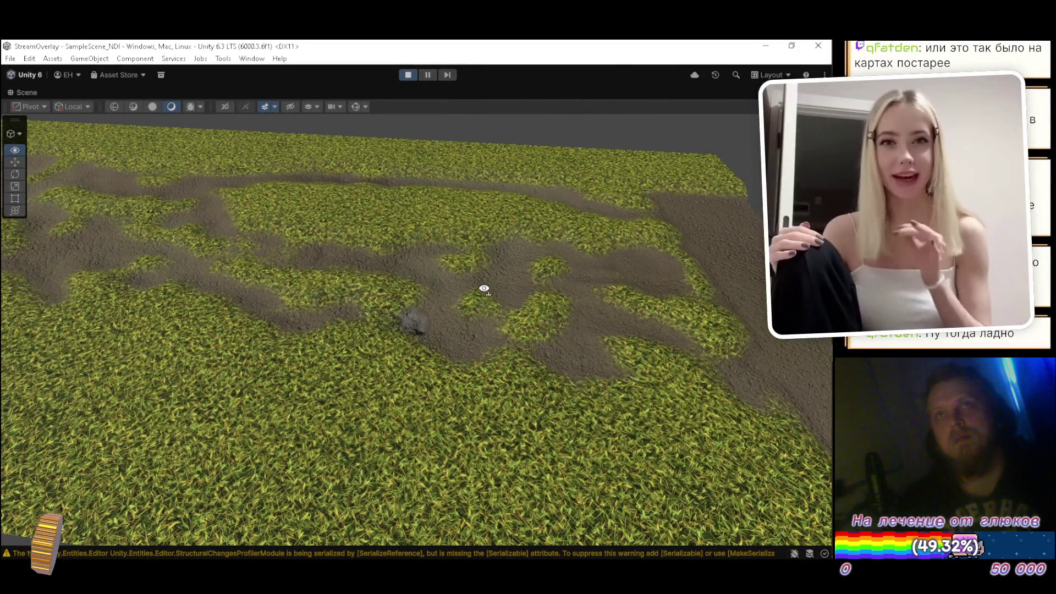
mouse_move(480, 290)
mouse_down()
mouse_move(453, 257)
mouse_move(612, 259)
mouse_move(471, 285)
mouse_move(365, 278)
mouse_move(320, 231)
mouse_move(267, 203)
mouse_up()
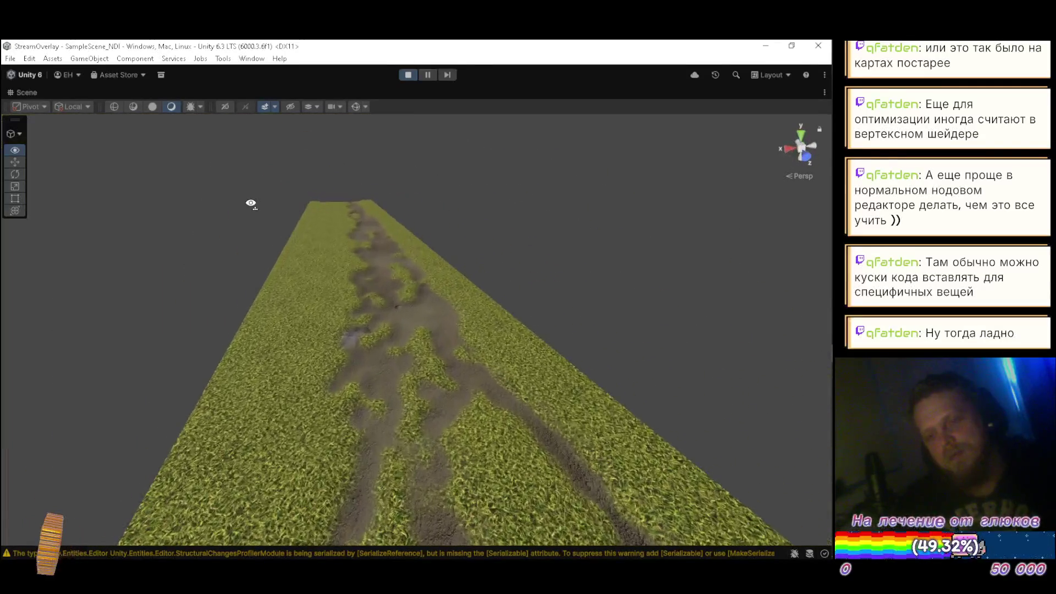
scroll(237, 204, up, 5)
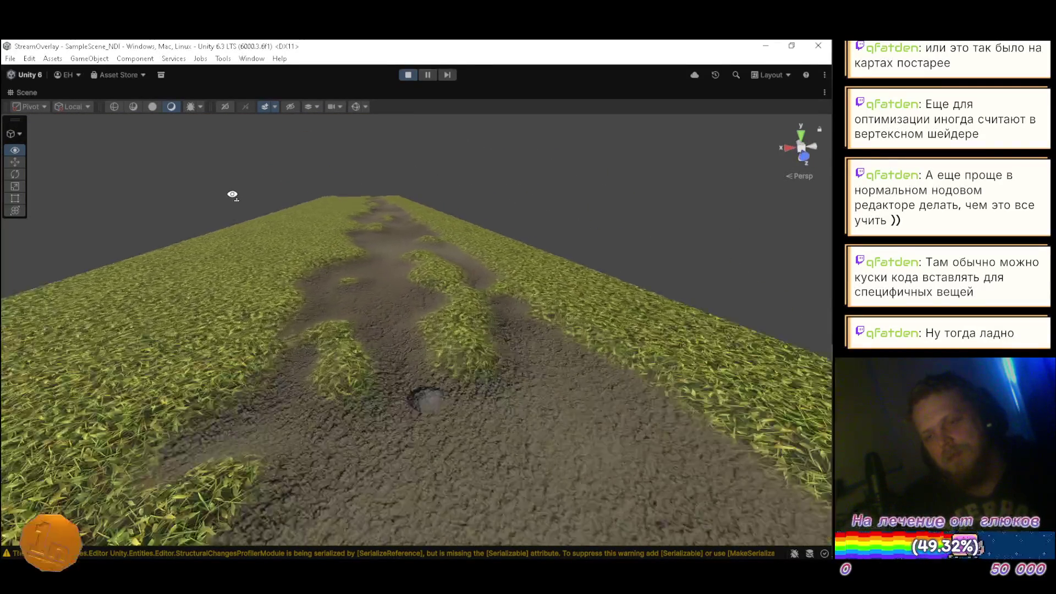
scroll(229, 196, down, 5)
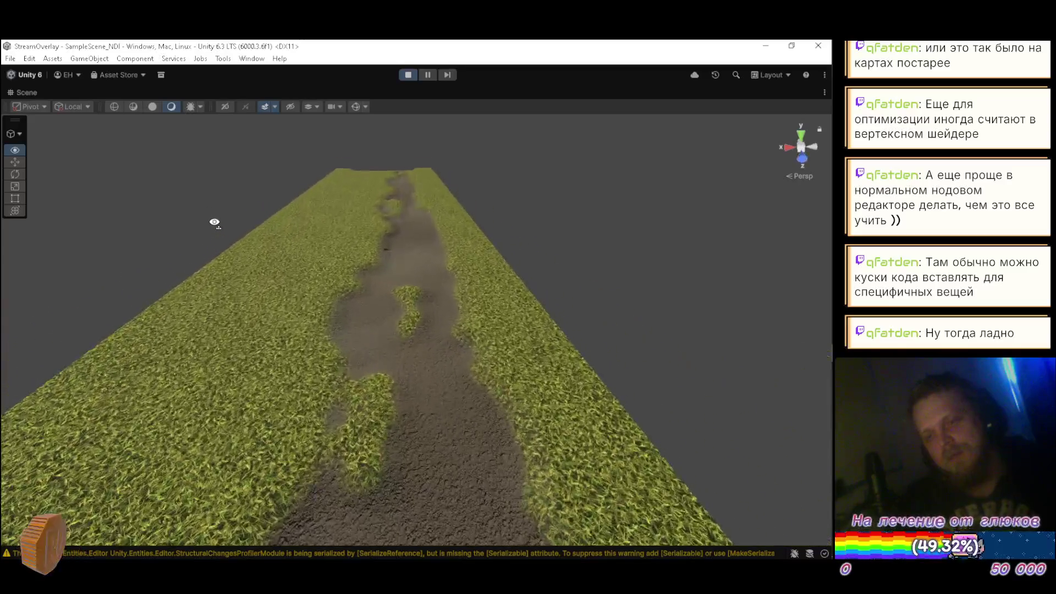
mouse_move(218, 227)
mouse_down()
mouse_move(289, 259)
mouse_move(513, 406)
mouse_move(658, 348)
mouse_move(358, 266)
mouse_move(428, 211)
mouse_move(297, 182)
mouse_move(262, 191)
mouse_up()
scroll(358, 266, up, 3)
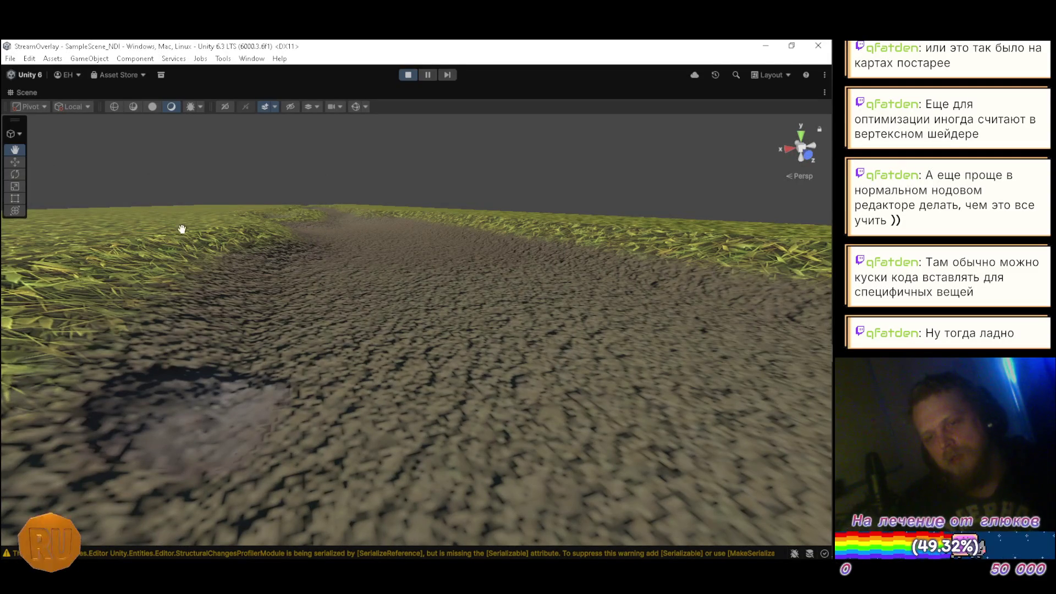
mouse_move(219, 262)
mouse_down()
mouse_move(488, 282)
mouse_move(495, 294)
mouse_move(439, 285)
mouse_up()
drag(569, 301, 532, 300)
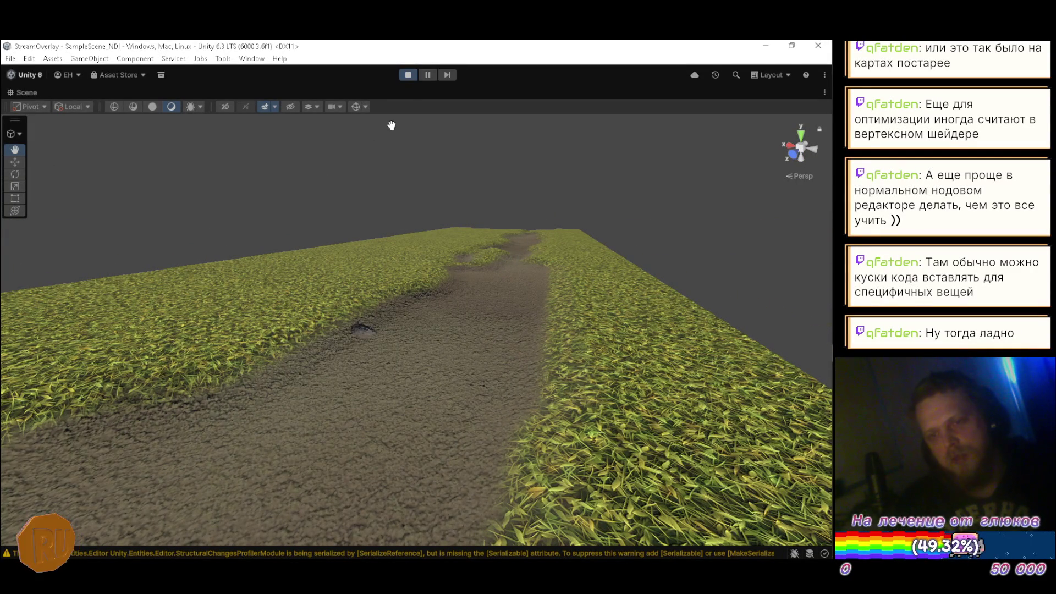
Step: Show Gizmos again, orbit the marked terrain, then bring up the Smoothstep article in Firefox
click(355, 107)
mouse_move(353, 131)
mouse_down()
mouse_move(424, 252)
mouse_move(462, 220)
mouse_move(631, 254)
mouse_move(341, 208)
mouse_move(370, 238)
mouse_move(523, 281)
mouse_move(523, 299)
mouse_move(270, 265)
mouse_move(274, 222)
mouse_up()
scroll(631, 254, up, 3)
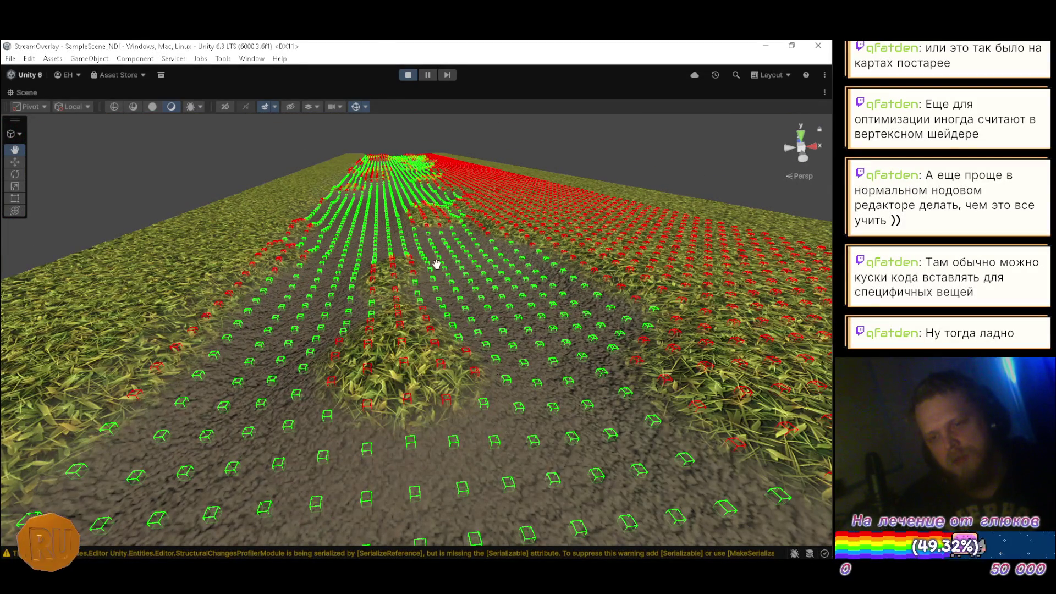
key(alt+Tab)
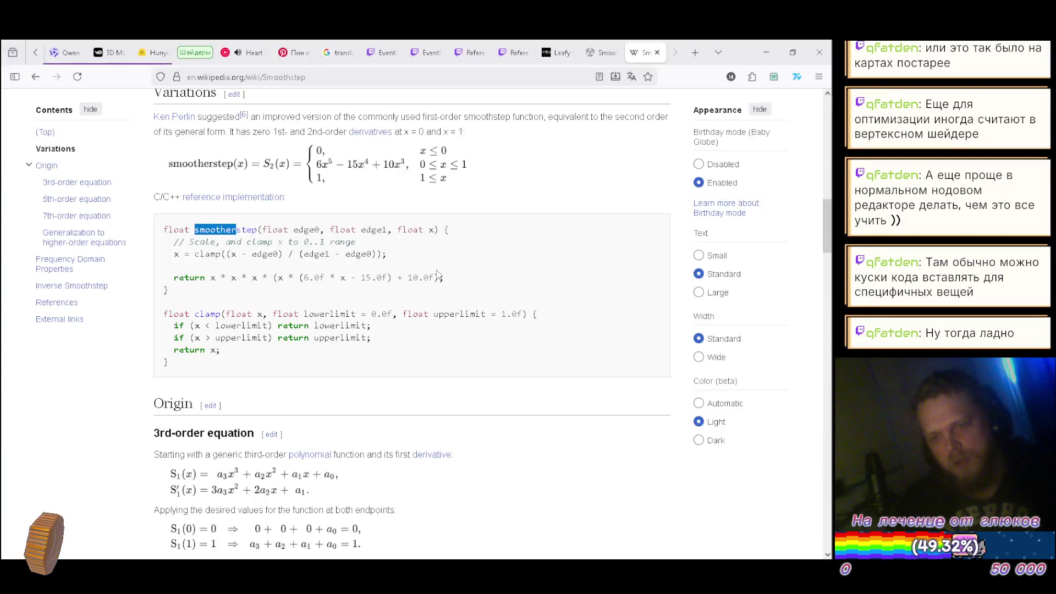
Step: Go back to the 'hlsl smoothstep formula' image results, browse them, and return to Unity
scroll(483, 176, up, 10)
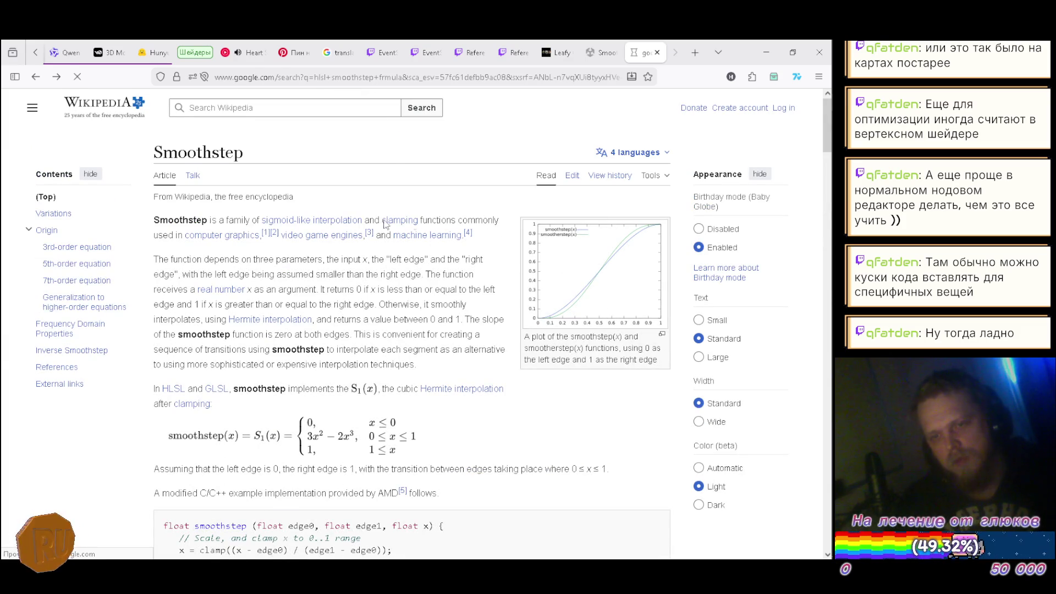
key(alt+Left)
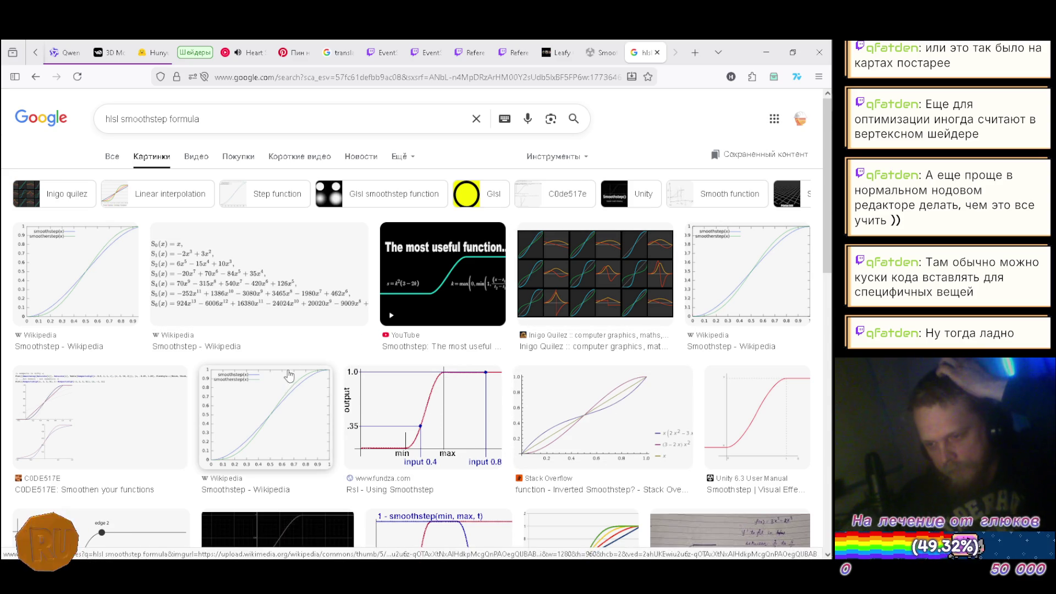
scroll(289, 376, down, 3)
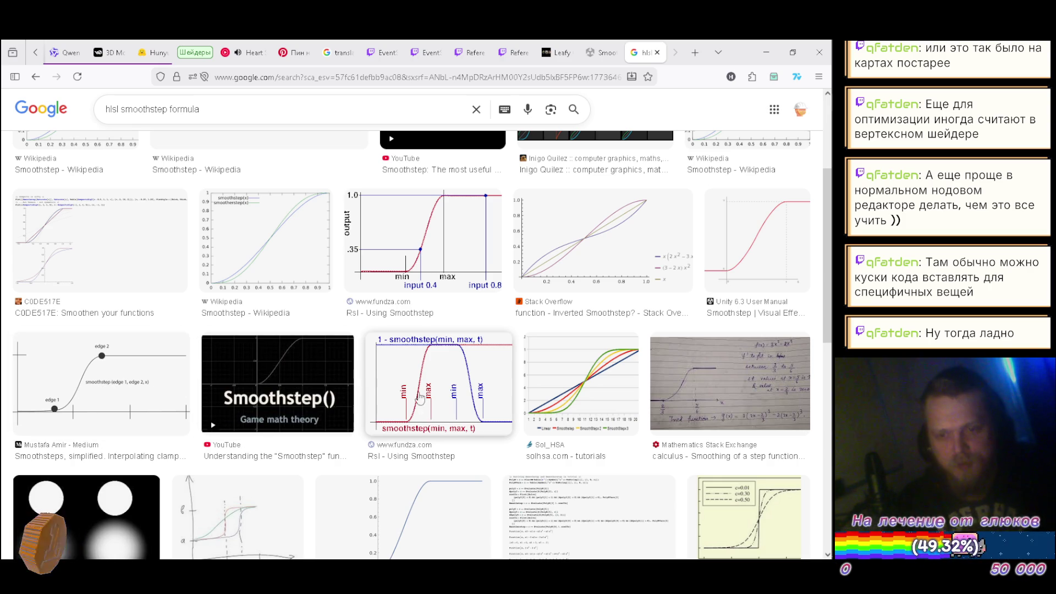
scroll(368, 289, up, 3)
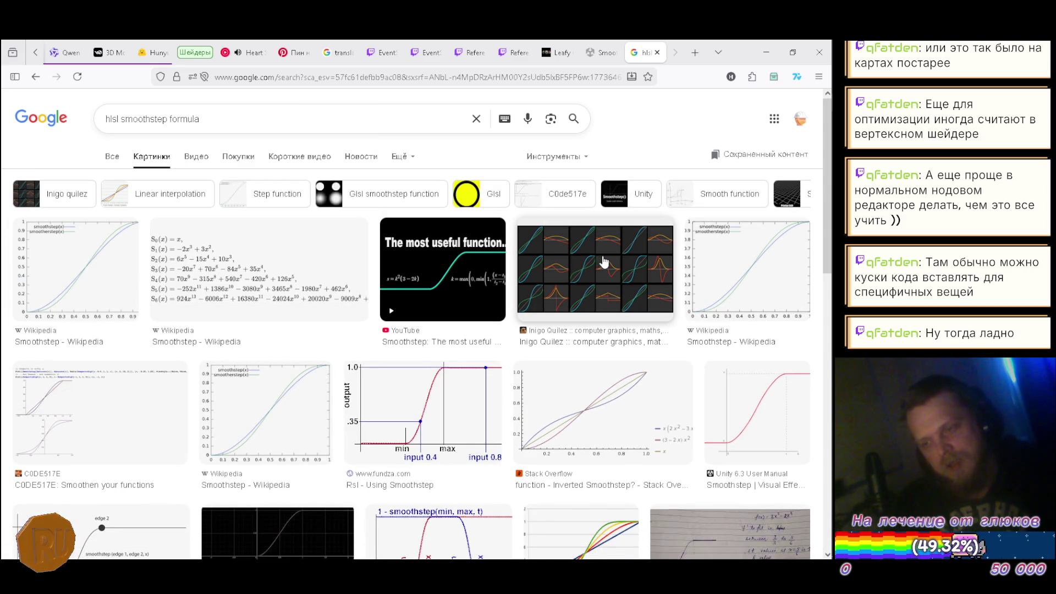
key(alt+Tab)
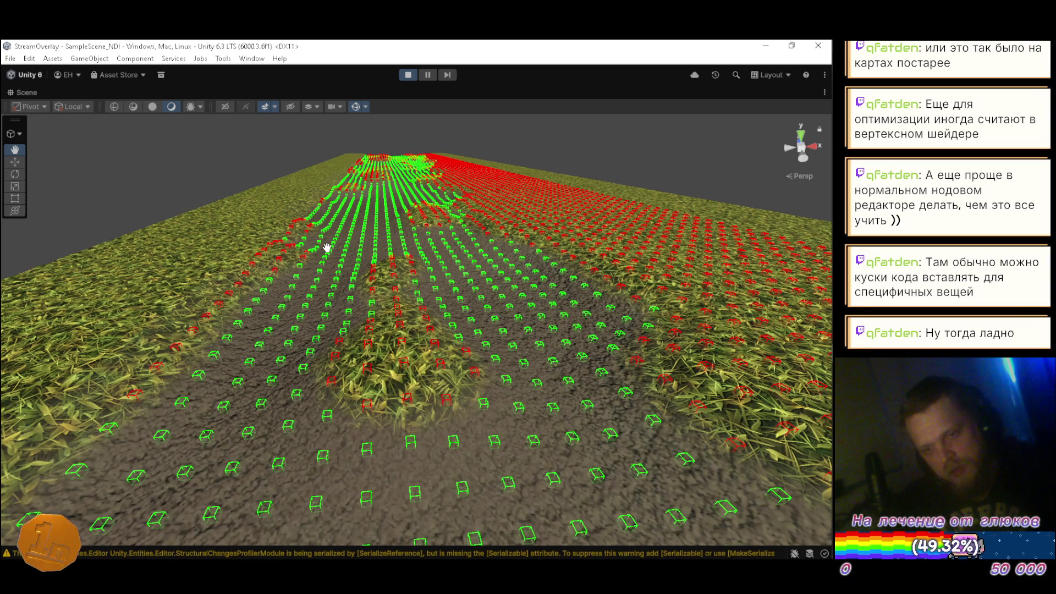
Step: Orbit to view the dirt path's markers from the opposite side, then switch to the browser
mouse_move(262, 260)
mouse_down()
mouse_move(39, 248)
mouse_move(218, 230)
mouse_move(702, 259)
mouse_move(823, 250)
mouse_move(55, 247)
mouse_move(137, 242)
mouse_move(636, 255)
mouse_move(20, 256)
mouse_move(523, 254)
mouse_move(217, 229)
mouse_move(795, 264)
mouse_move(786, 259)
mouse_move(770, 286)
mouse_move(801, 266)
mouse_up()
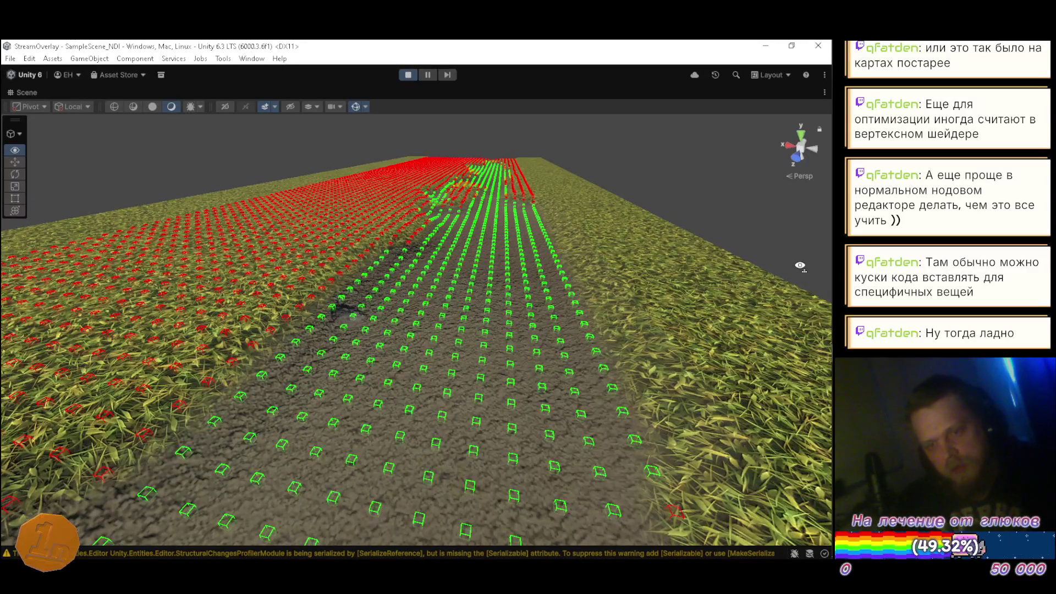
key(alt+Tab)
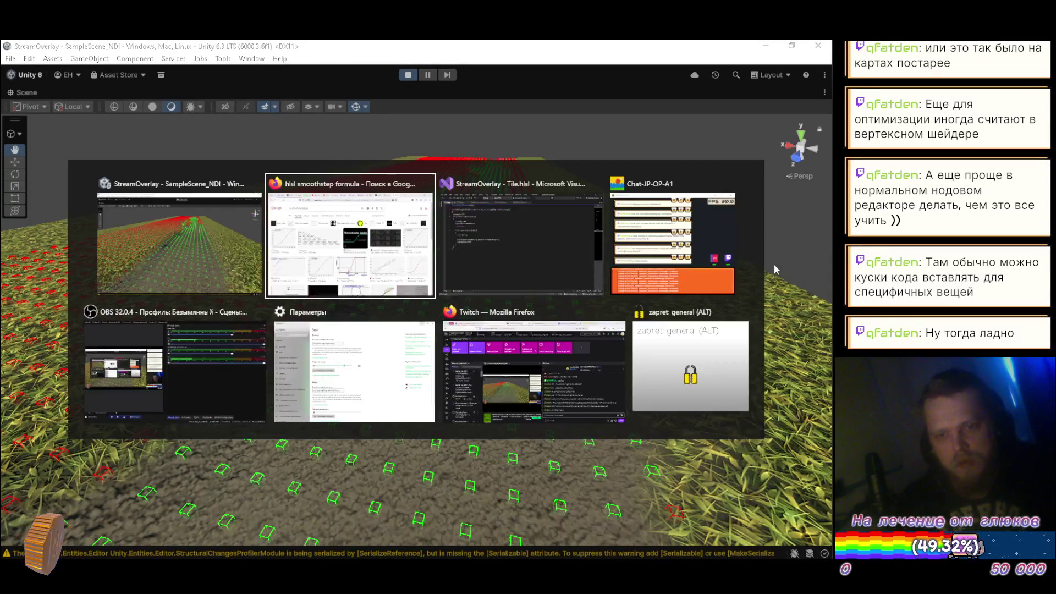
Step: In the DeepSeek chat, send the question about the GPU-vs-CPU smoothstep precision mismatch, then return to Unity
click(35, 54)
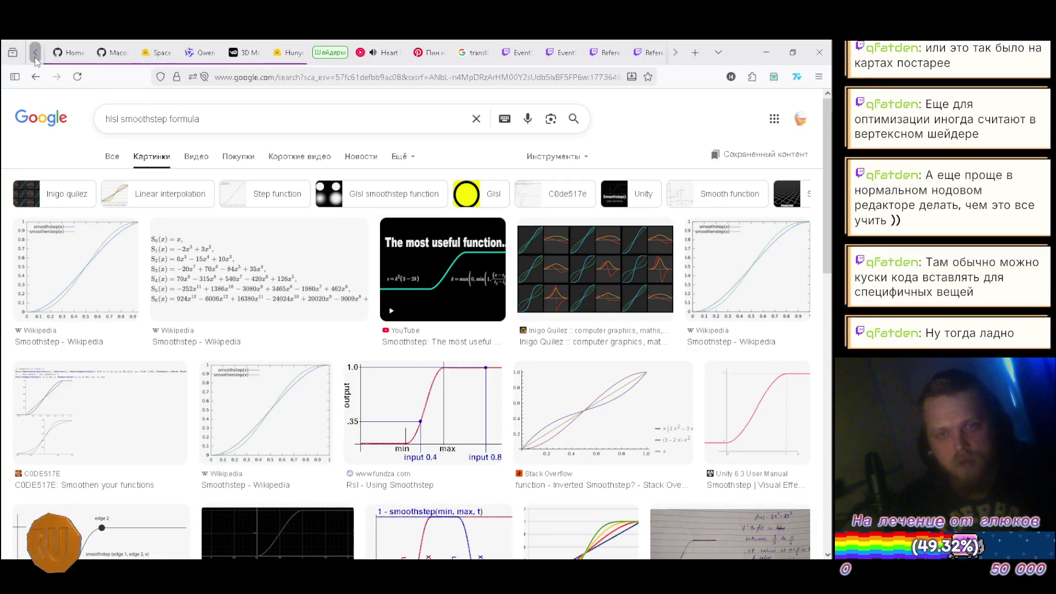
click(193, 54)
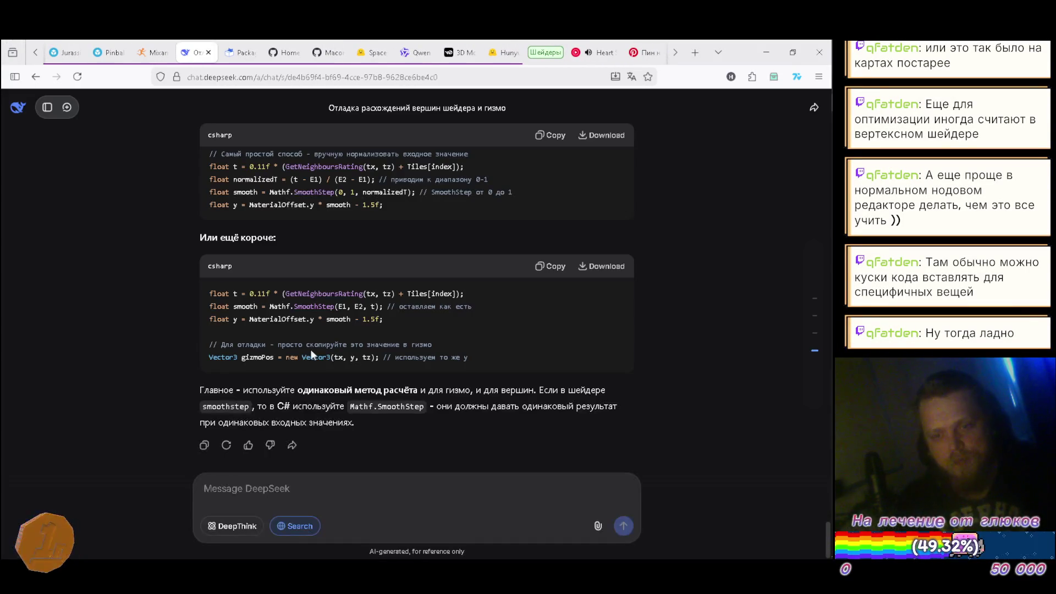
text(как )
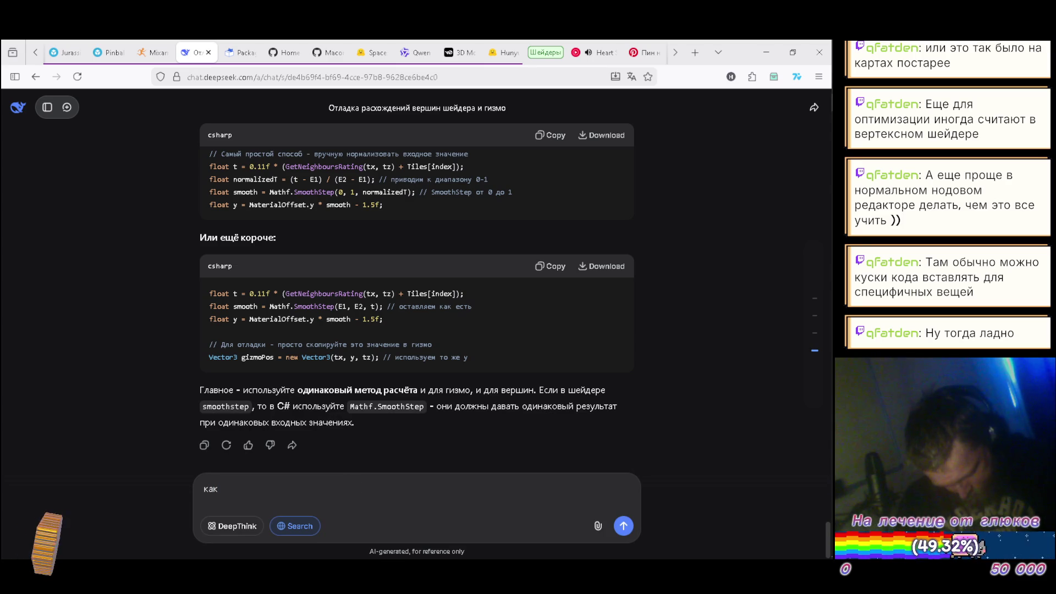
text(нивелироват)
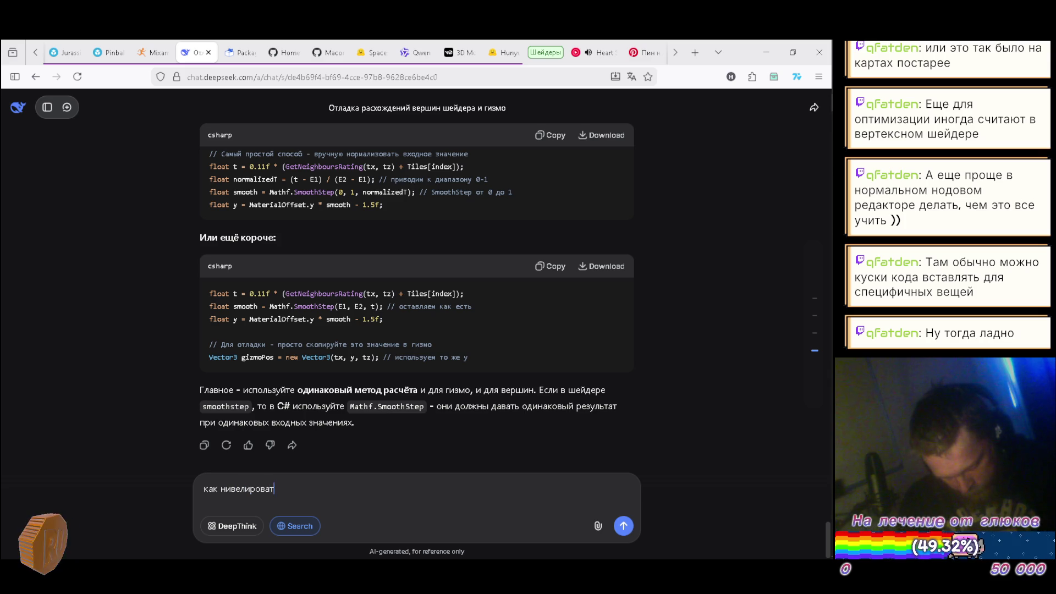
text(рав)
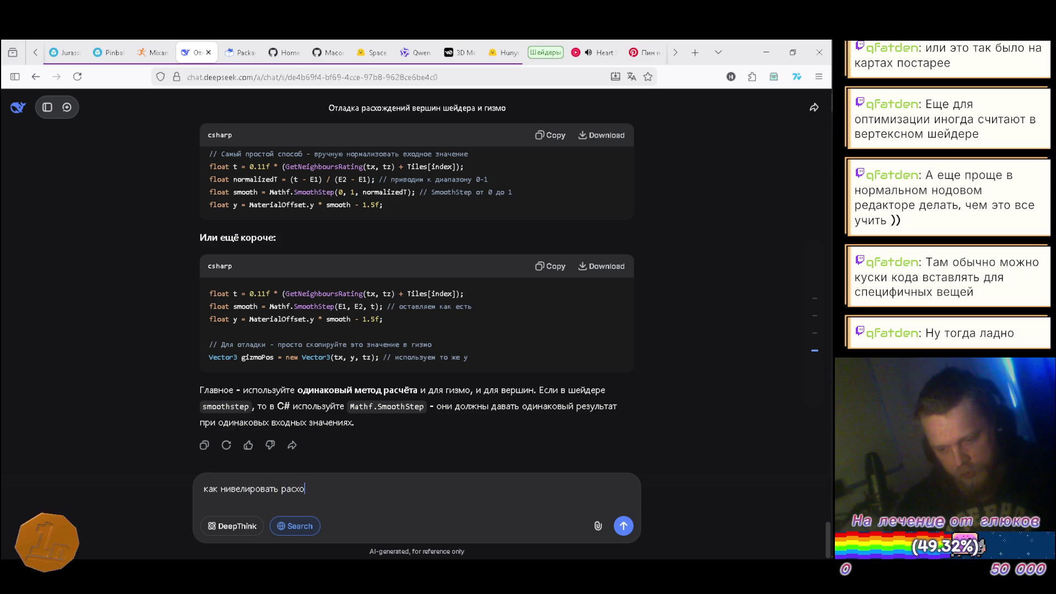
text(ние в точности вычислений на)
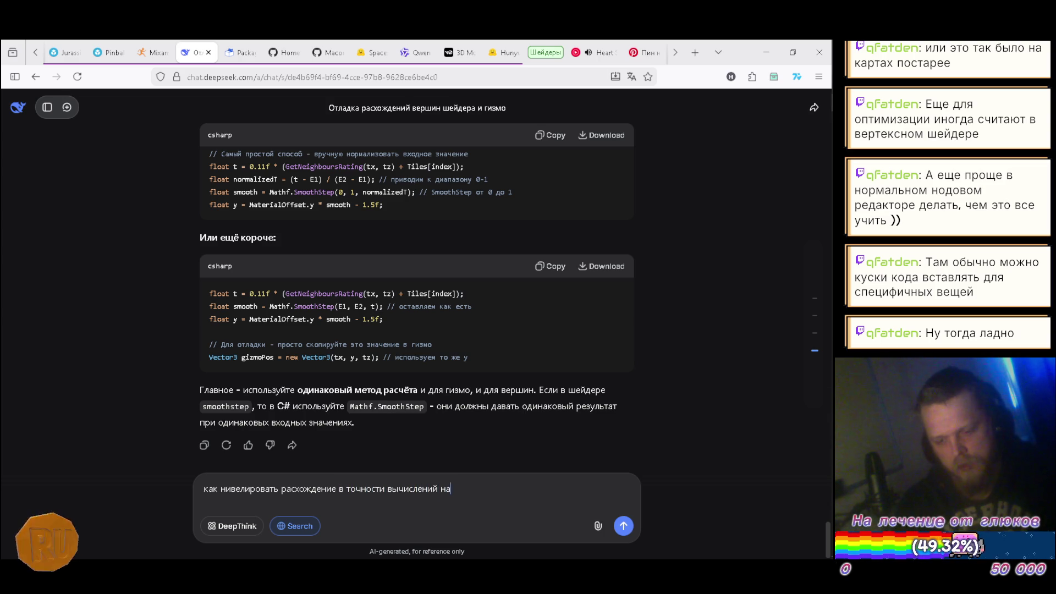
text( видеокарте и на процессоре в)
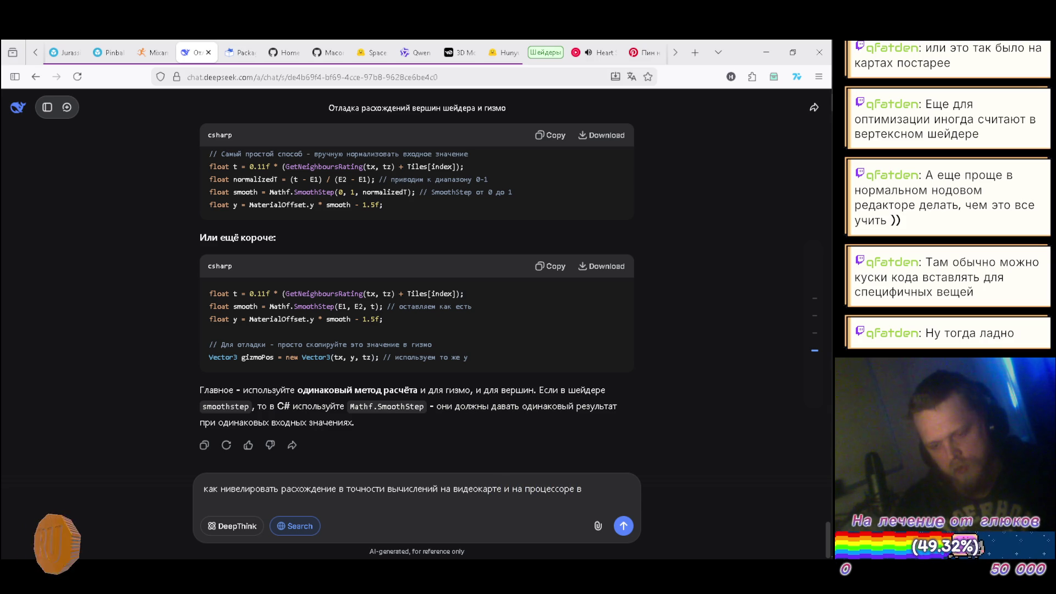
text(ункции smoothstep)
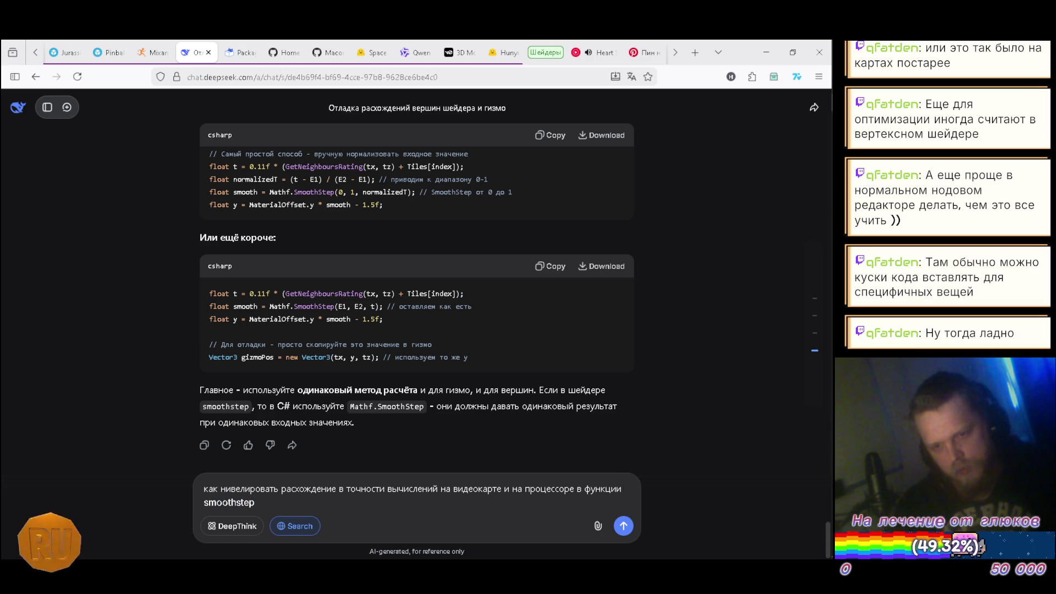
key(Return)
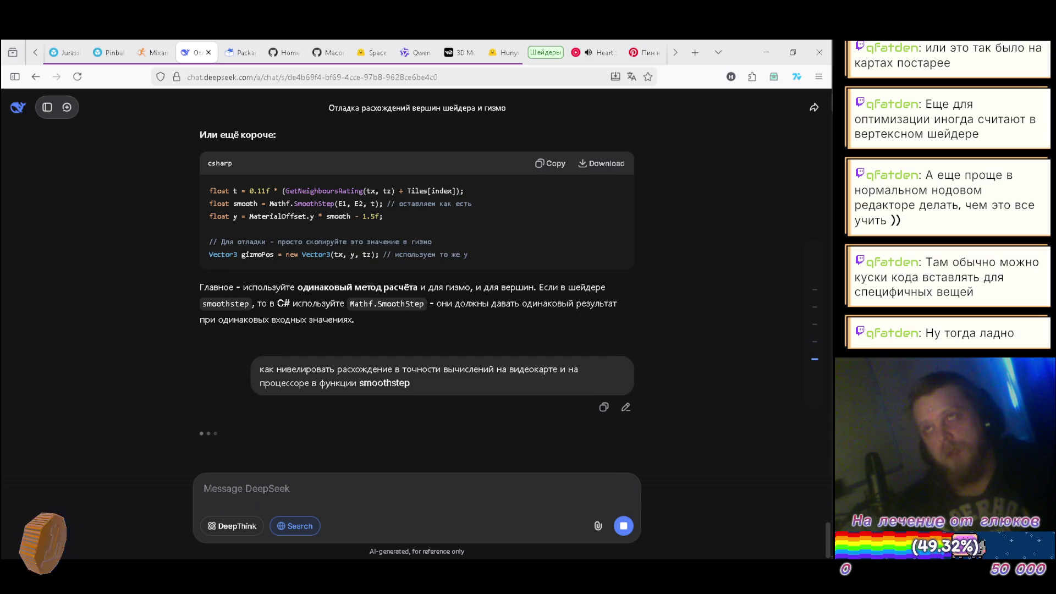
key(alt+Tab)
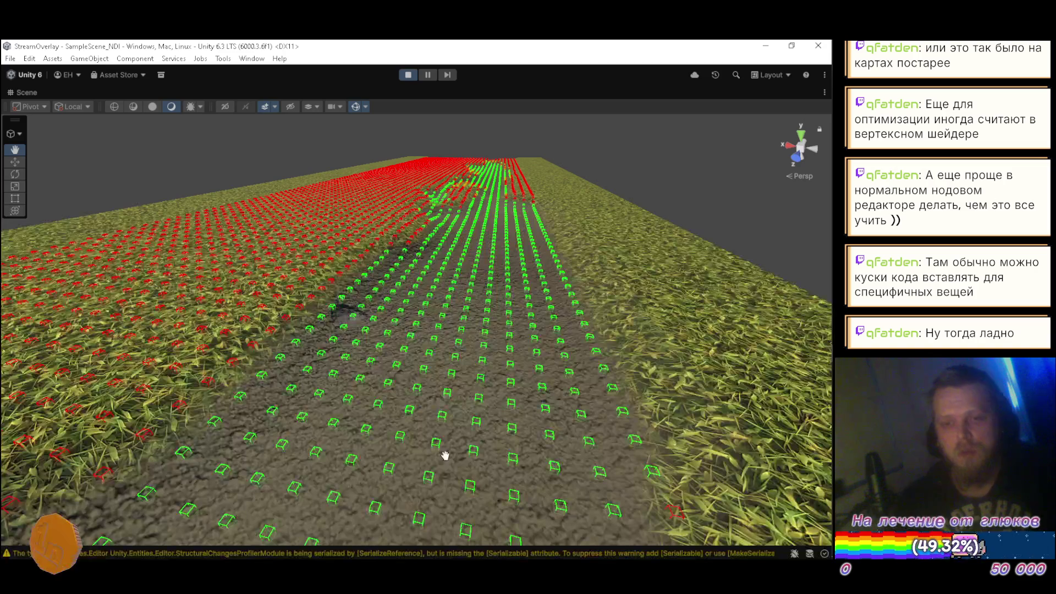
mouse_move(597, 319)
mouse_down()
mouse_move(577, 318)
mouse_move(584, 307)
mouse_move(633, 309)
mouse_move(486, 257)
mouse_up()
scroll(485, 262, down, 3)
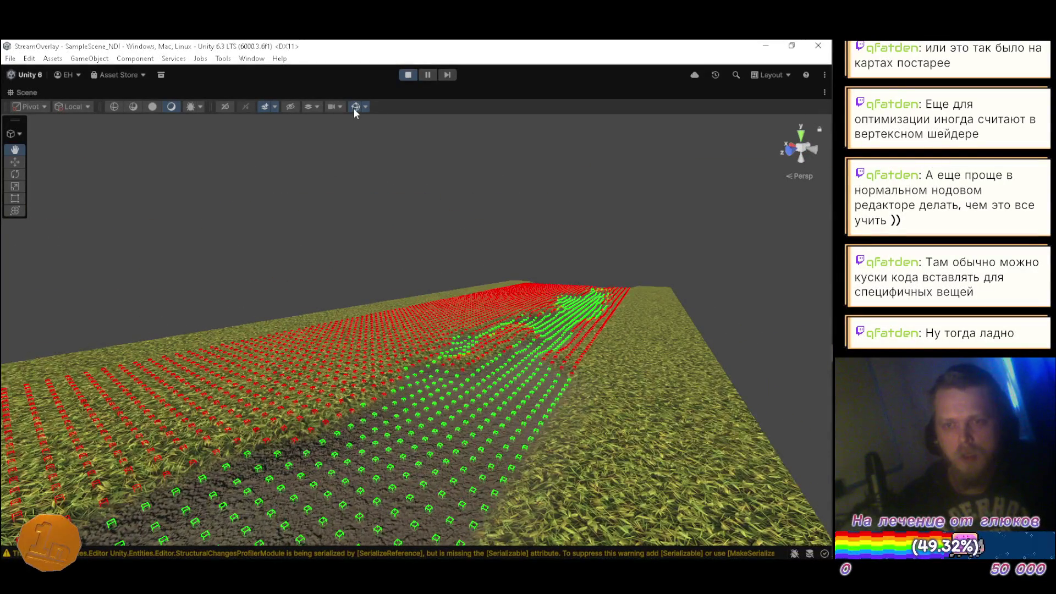
click(354, 107)
mouse_move(485, 365)
mouse_down()
mouse_move(507, 391)
mouse_move(511, 375)
mouse_move(602, 394)
mouse_move(592, 389)
mouse_move(605, 372)
mouse_move(552, 361)
mouse_move(473, 438)
mouse_move(238, 429)
mouse_move(208, 407)
mouse_move(488, 452)
mouse_move(513, 443)
mouse_move(348, 462)
mouse_move(388, 462)
mouse_up()
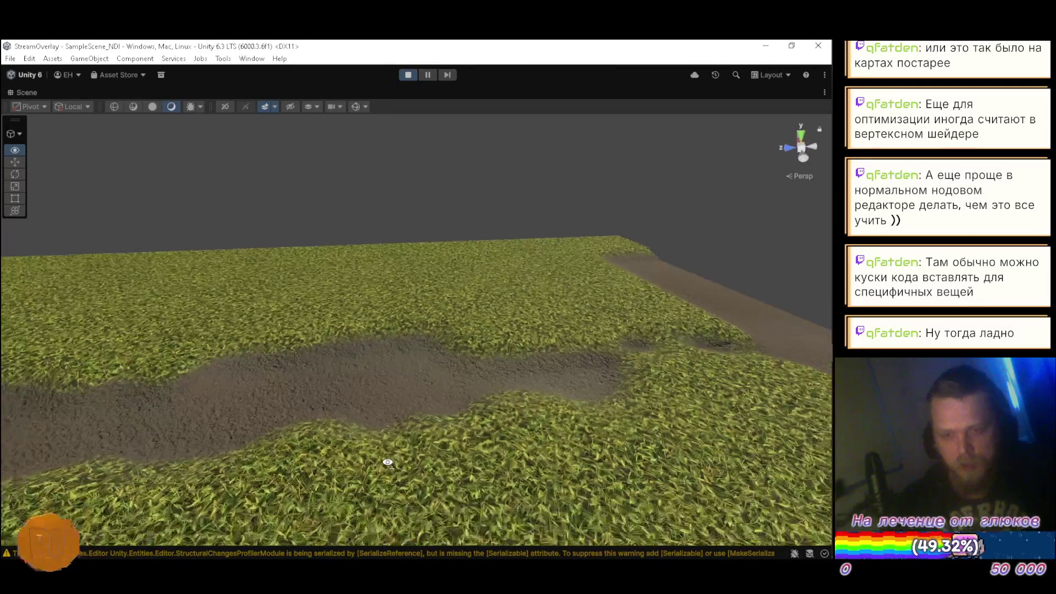
scroll(682, 343, down, 2)
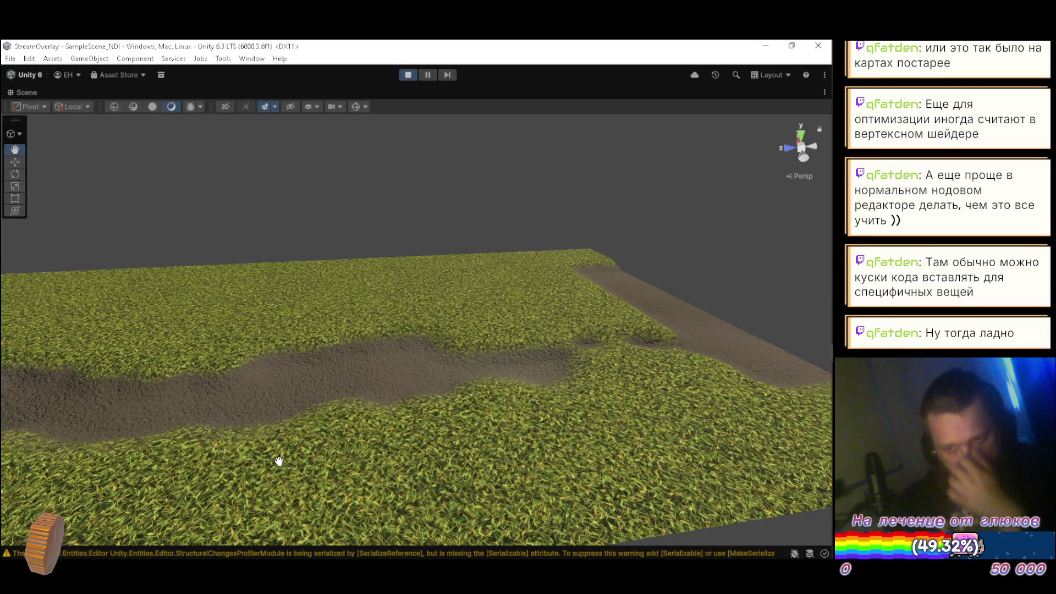
mouse_move(307, 483)
mouse_down()
mouse_move(627, 358)
mouse_move(457, 365)
mouse_move(575, 389)
mouse_move(467, 384)
mouse_move(505, 381)
mouse_move(521, 356)
mouse_move(551, 382)
mouse_move(366, 302)
mouse_up()
scroll(575, 389, up, 1)
mouse_move(405, 346)
mouse_down()
mouse_move(568, 325)
mouse_move(392, 200)
mouse_up()
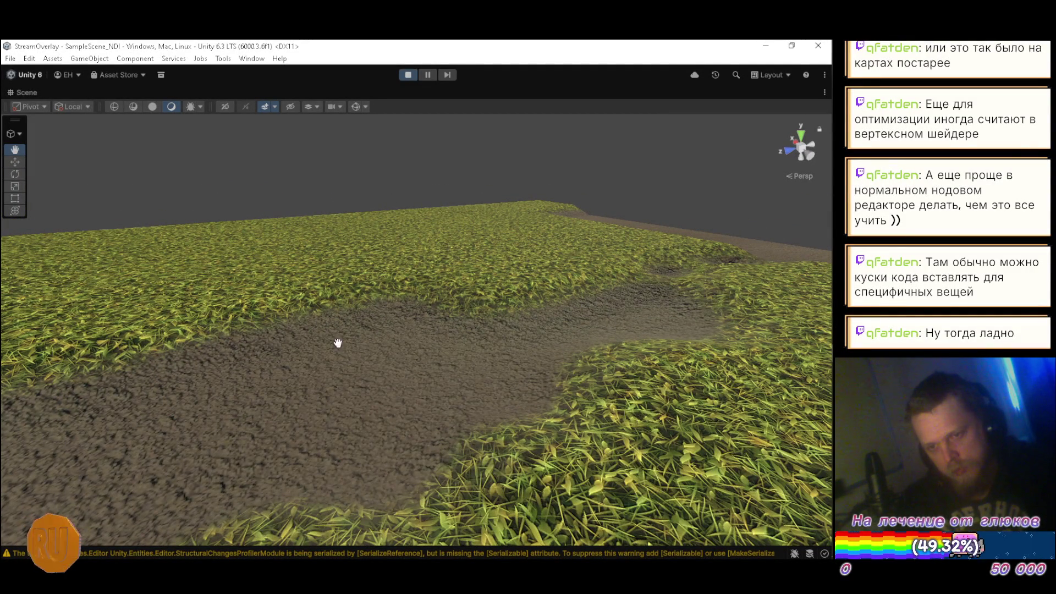
mouse_move(312, 351)
mouse_down()
mouse_move(478, 353)
mouse_move(473, 330)
mouse_move(428, 302)
mouse_move(424, 330)
mouse_move(380, 331)
mouse_move(445, 343)
mouse_up()
key(w)
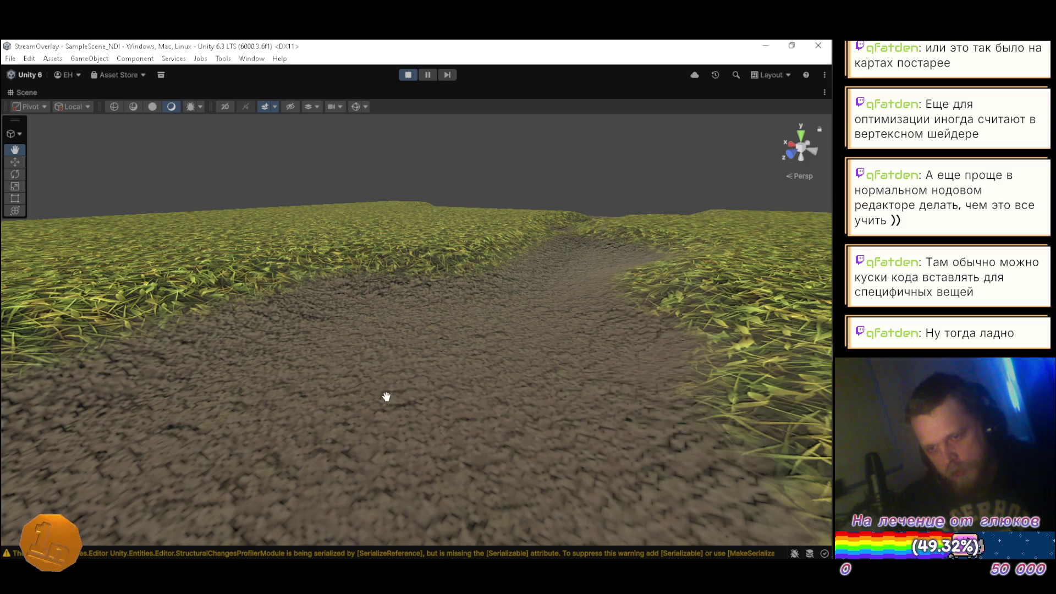
mouse_move(570, 304)
mouse_down()
mouse_move(370, 346)
mouse_move(401, 345)
mouse_move(415, 370)
mouse_move(410, 347)
mouse_up()
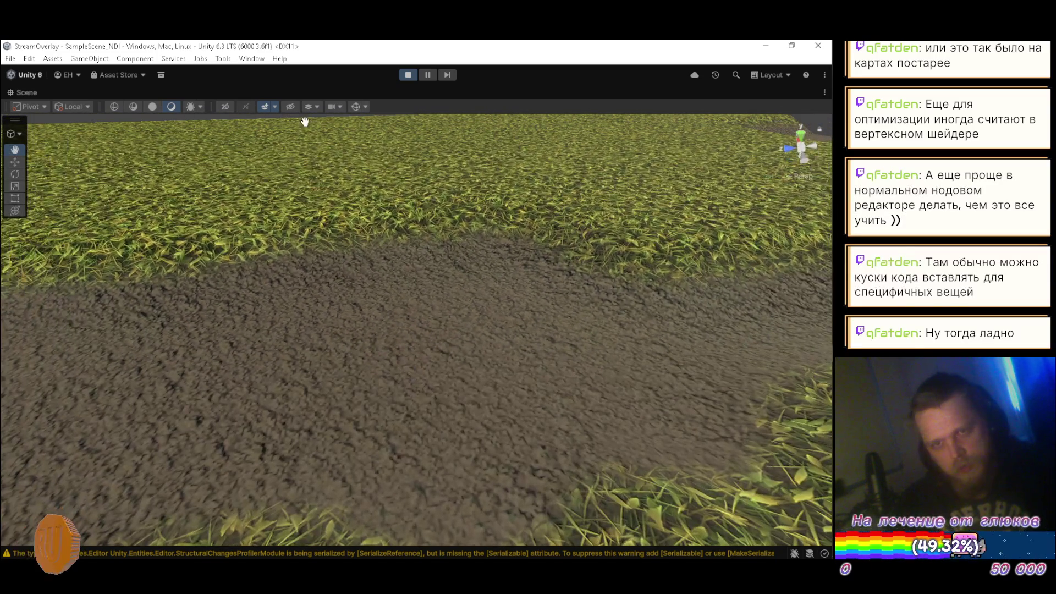
click(356, 106)
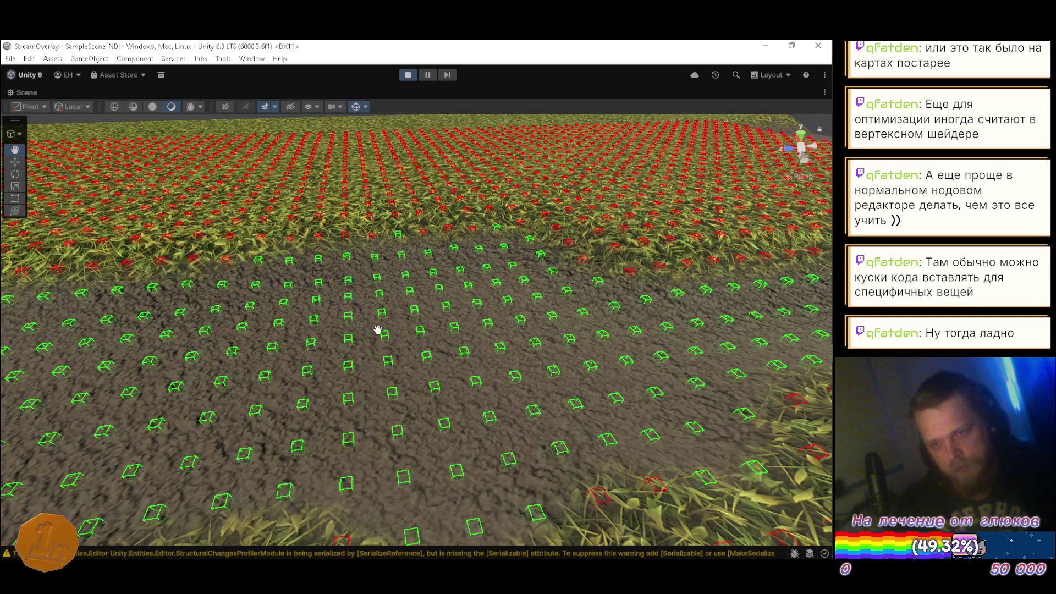
Step: Switch the Scene view to Shaded Wireframe, hide Gizmos, and fly down toward the dirt
click(133, 106)
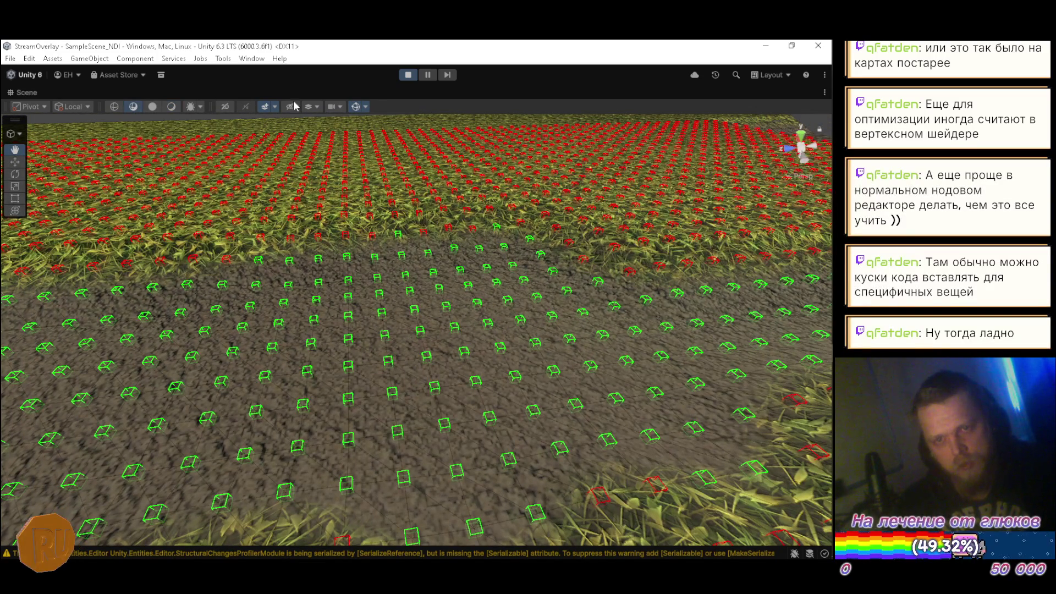
click(355, 106)
mouse_move(354, 134)
mouse_down()
mouse_move(391, 235)
mouse_move(382, 199)
mouse_move(394, 203)
mouse_move(417, 174)
mouse_move(556, 236)
mouse_move(648, 182)
mouse_up()
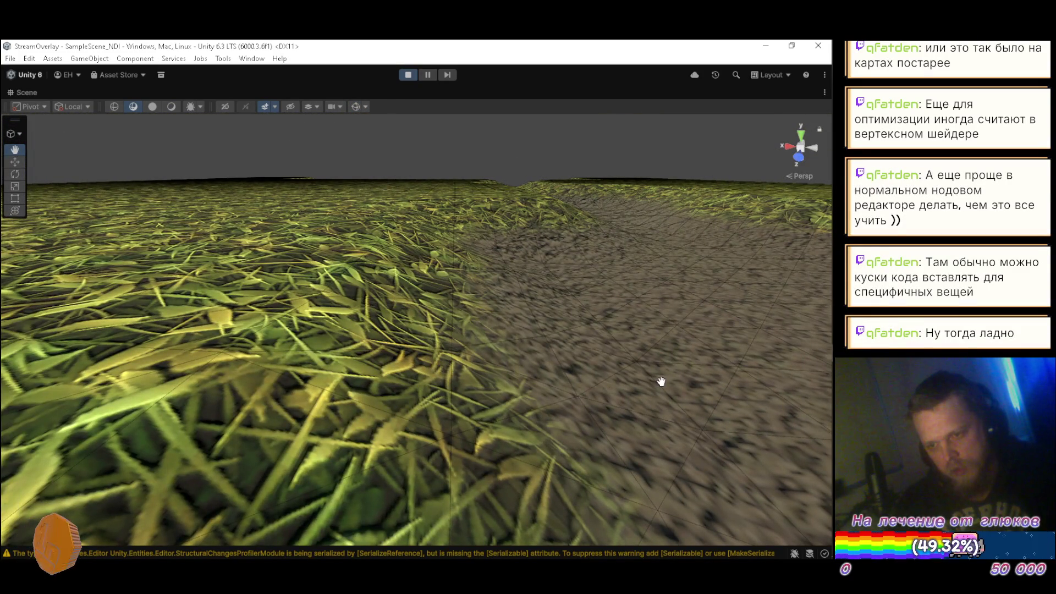
mouse_move(740, 302)
mouse_down()
mouse_move(337, 333)
mouse_move(745, 328)
mouse_move(723, 306)
mouse_move(417, 318)
mouse_move(229, 300)
mouse_move(457, 332)
mouse_move(643, 323)
mouse_up()
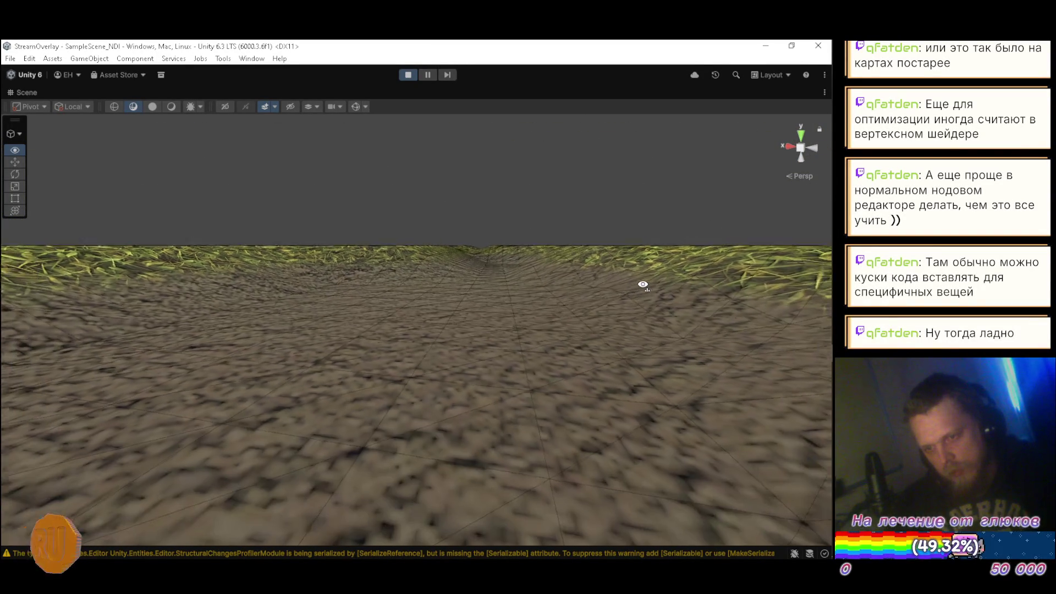
mouse_move(635, 297)
mouse_down()
mouse_move(483, 354)
mouse_move(495, 335)
mouse_up()
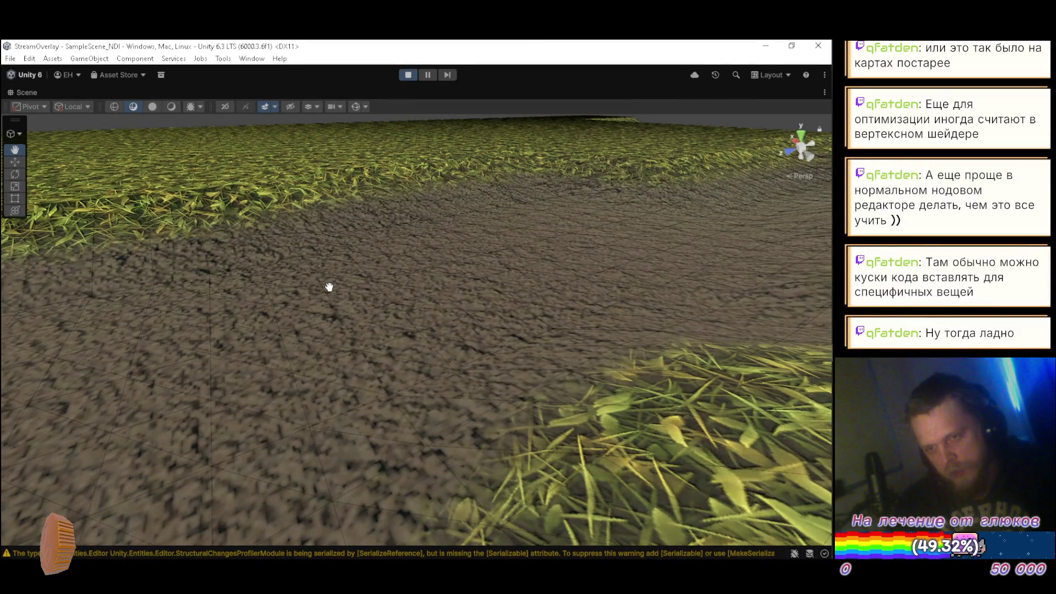
Step: Follow the grass-dirt boundary and the dirt path's full length, then switch to the browser
mouse_move(163, 384)
mouse_down()
mouse_move(361, 314)
mouse_move(410, 398)
mouse_move(399, 367)
mouse_move(380, 365)
mouse_move(549, 355)
mouse_move(357, 234)
mouse_up()
mouse_move(368, 271)
mouse_down()
mouse_move(292, 203)
mouse_move(506, 193)
mouse_move(509, 176)
mouse_move(426, 189)
mouse_move(298, 326)
mouse_up()
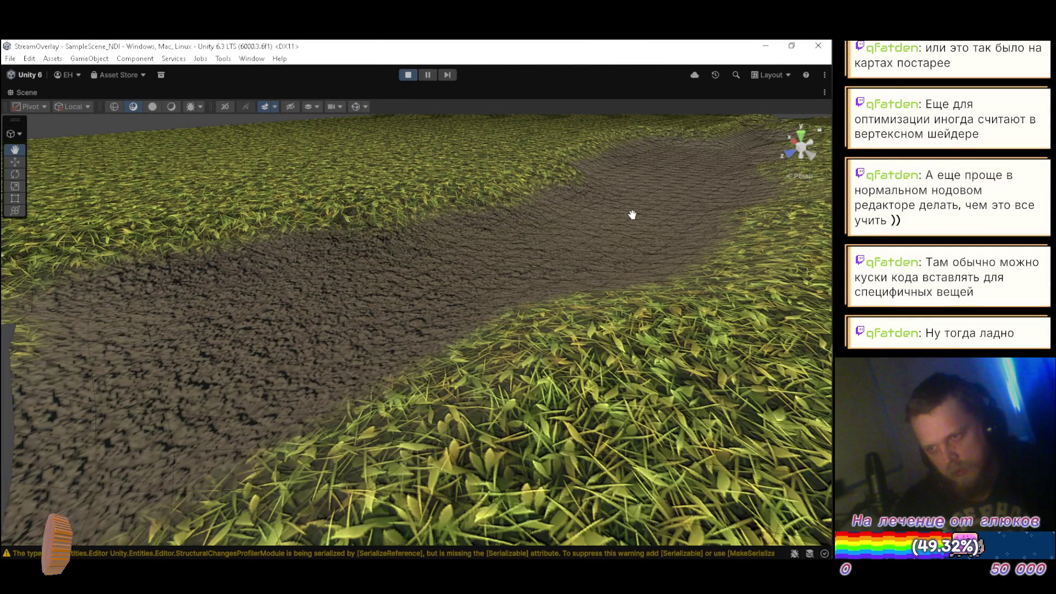
mouse_move(519, 321)
mouse_down()
mouse_move(631, 266)
mouse_move(643, 322)
mouse_move(632, 342)
mouse_up()
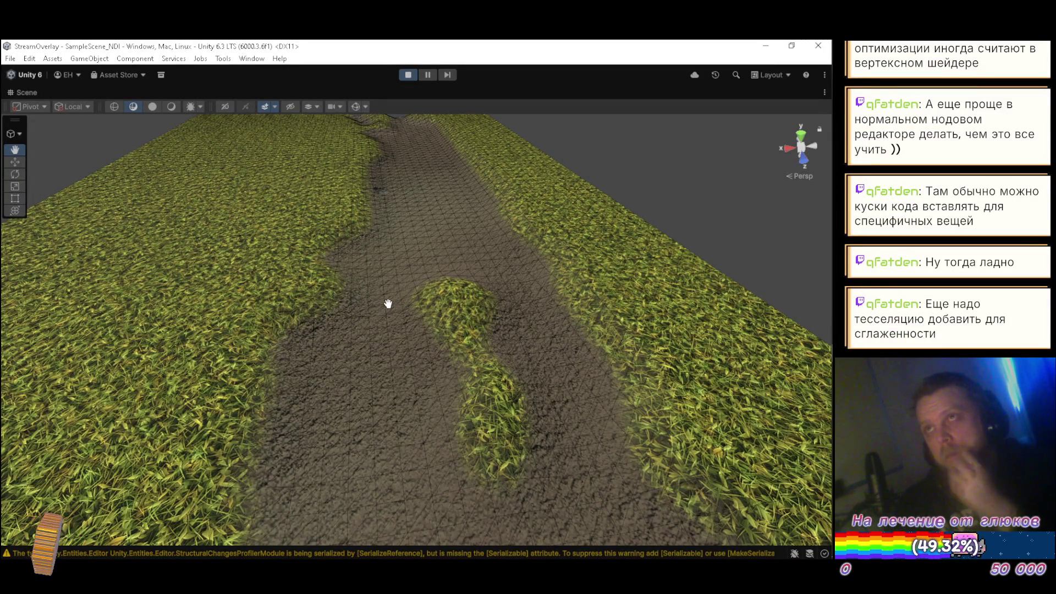
key(alt+Tab)
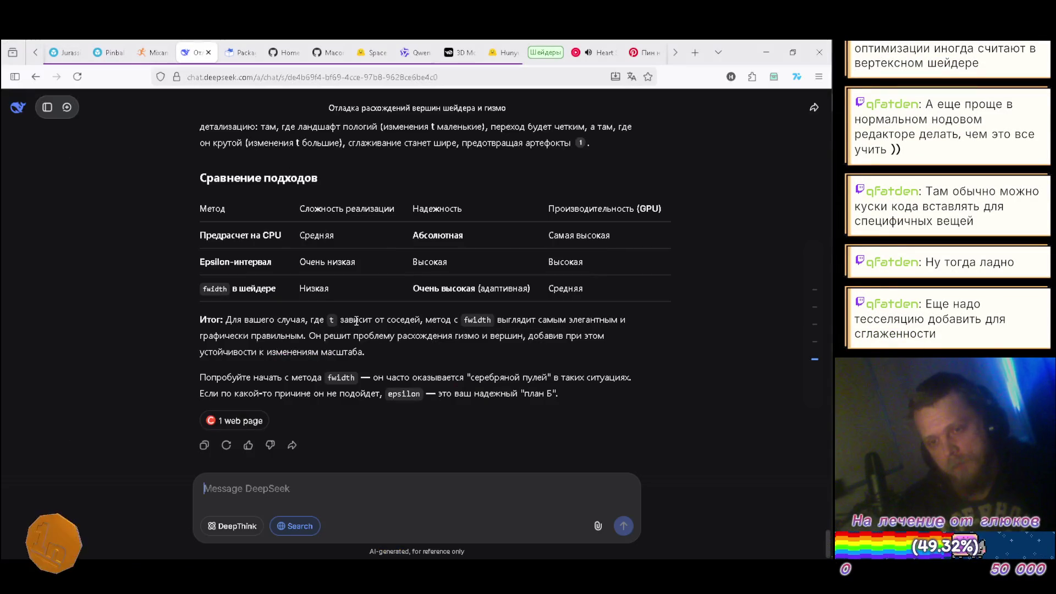
Step: Search Google for 'тесселяция это' in a new tab, expand the AI overview, then close the tab
click(692, 55)
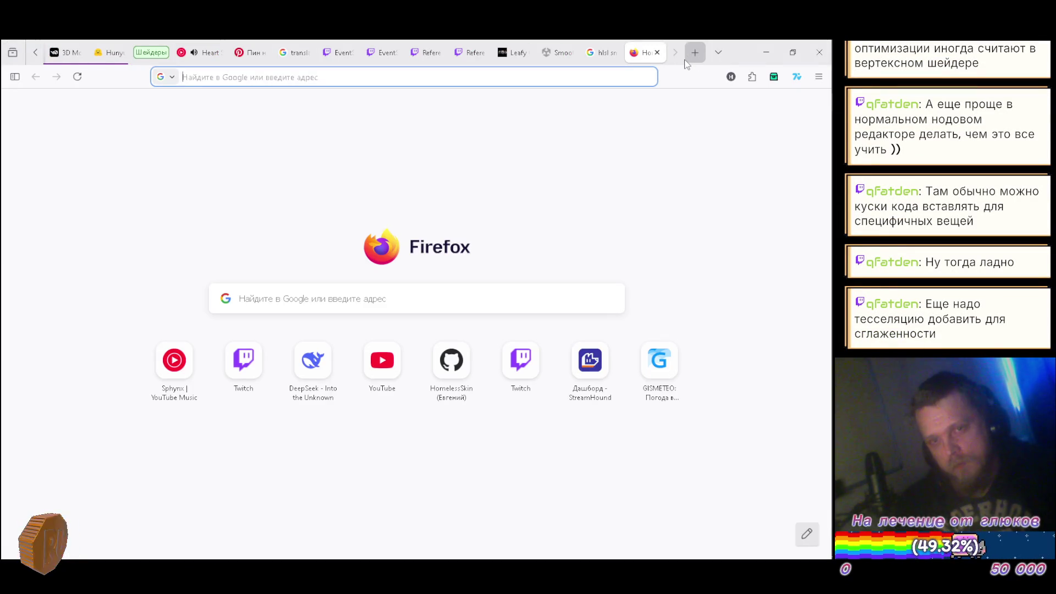
text(те)
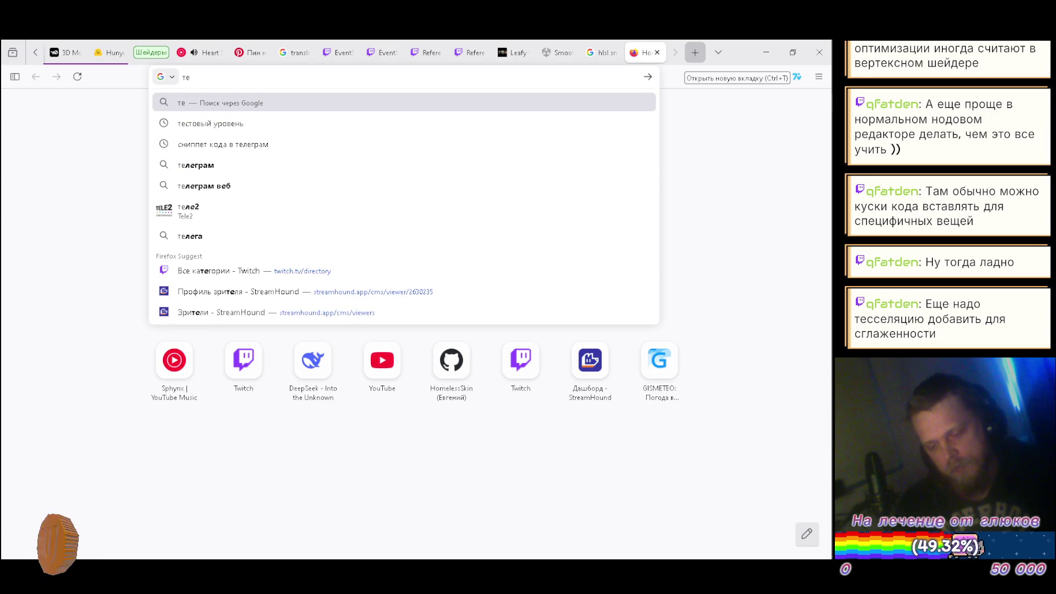
text(ссе)
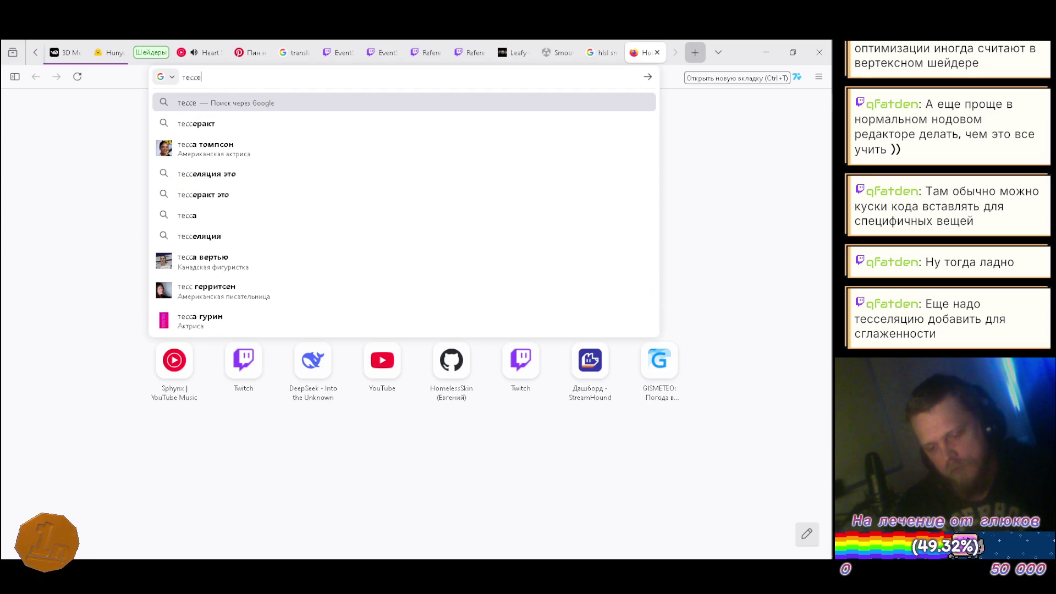
text(ляция)
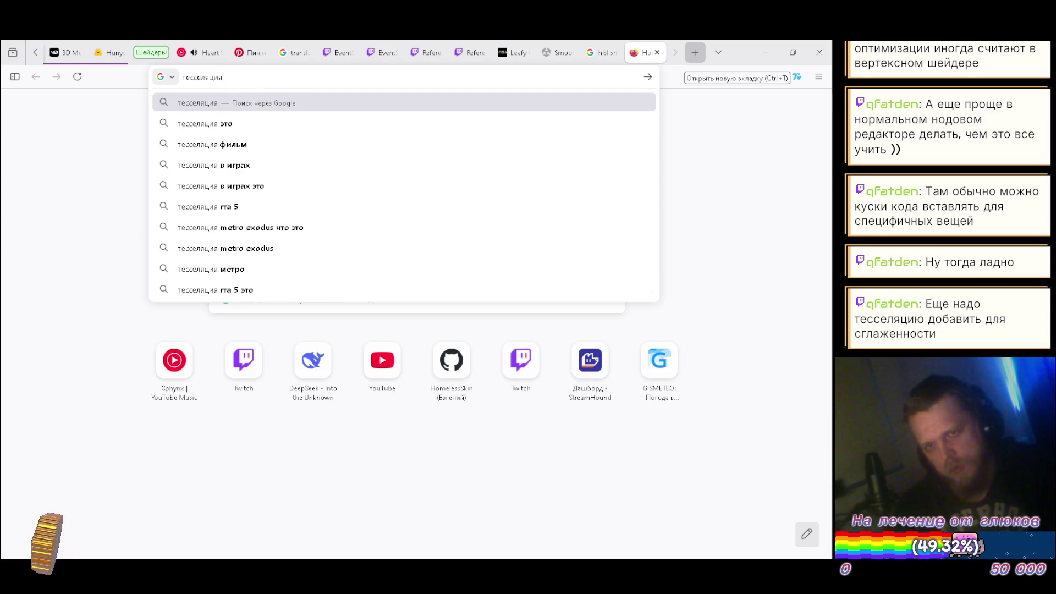
key(Down)
key(Return)
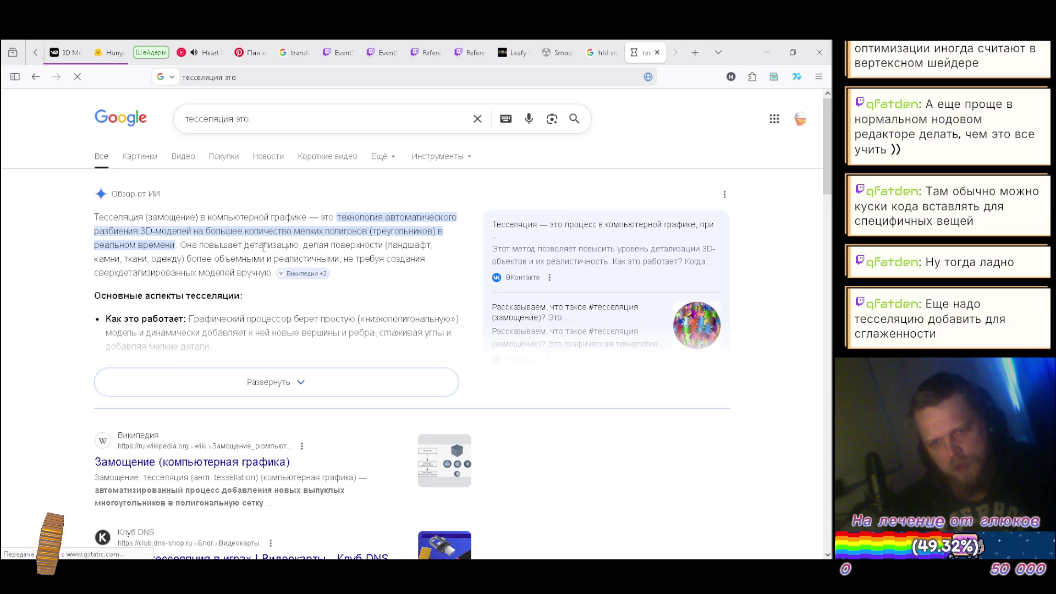
click(281, 390)
scroll(286, 329, down, 2)
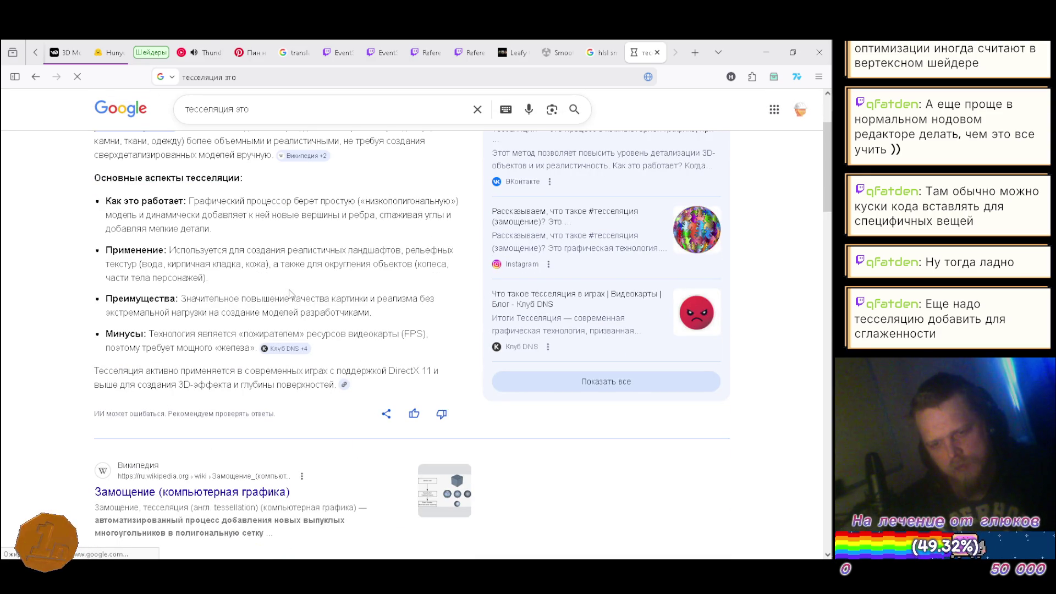
scroll(286, 290, up, 2)
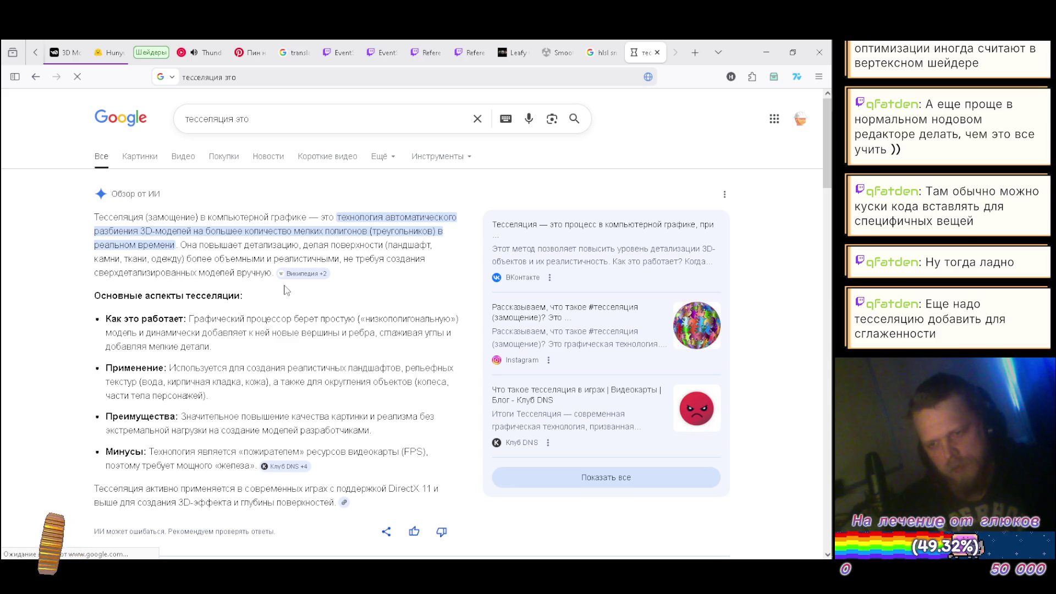
click(657, 53)
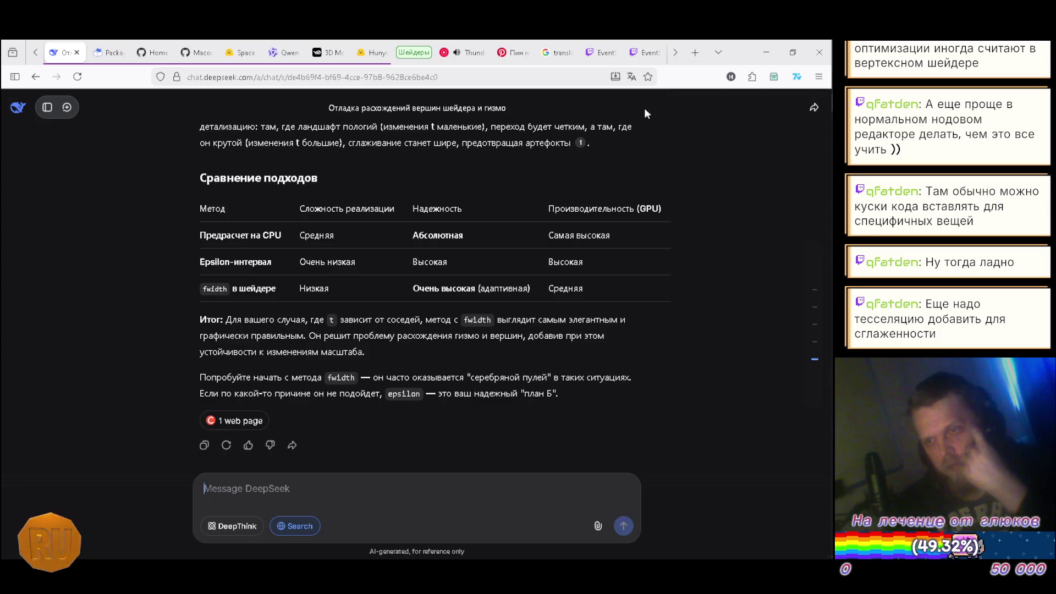
scroll(364, 347, up, 20)
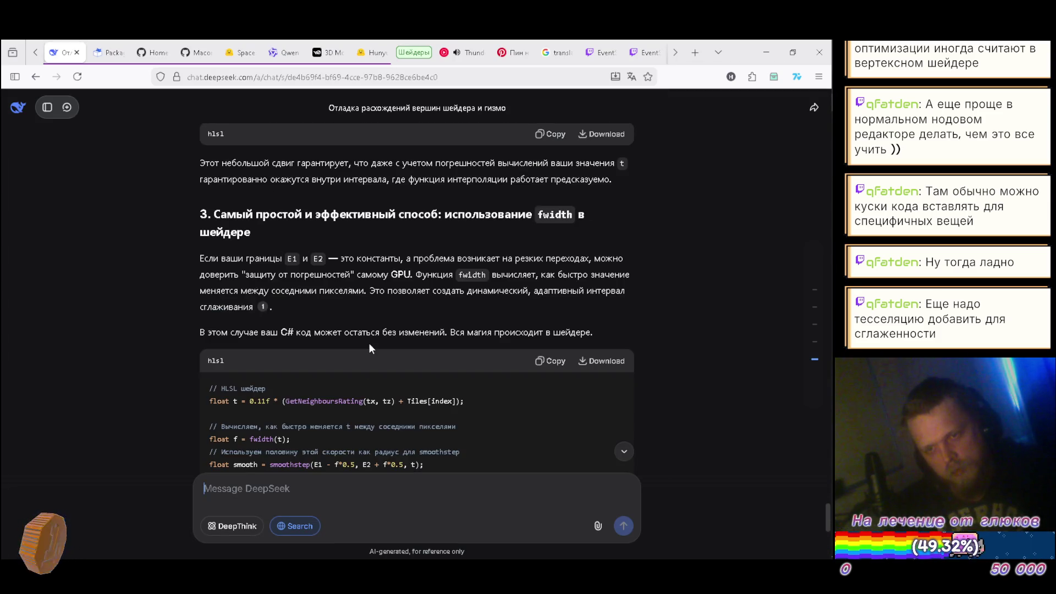
scroll(386, 341, up, 3)
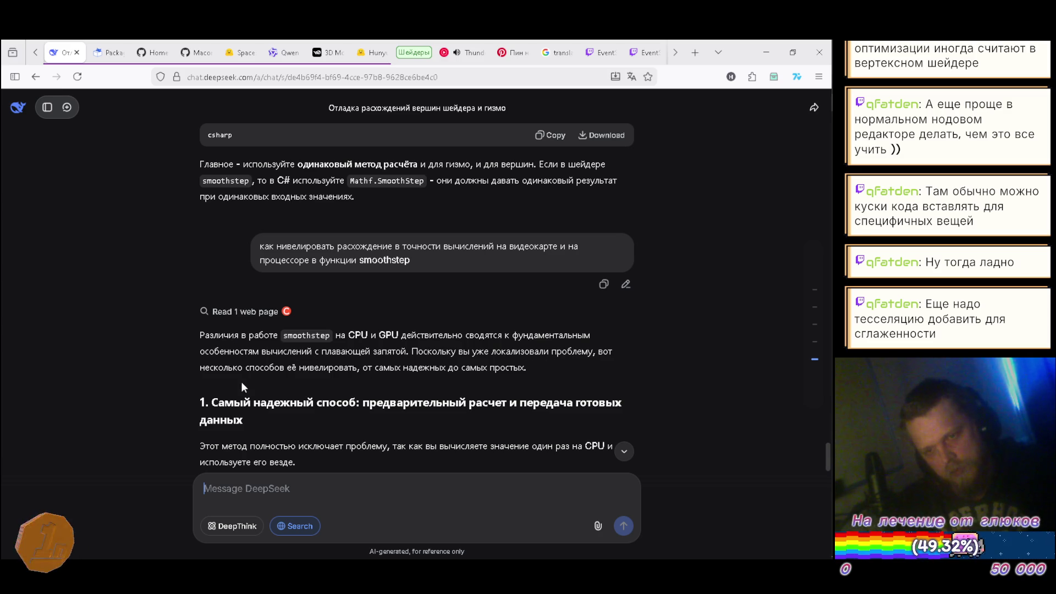
scroll(258, 400, down, 3)
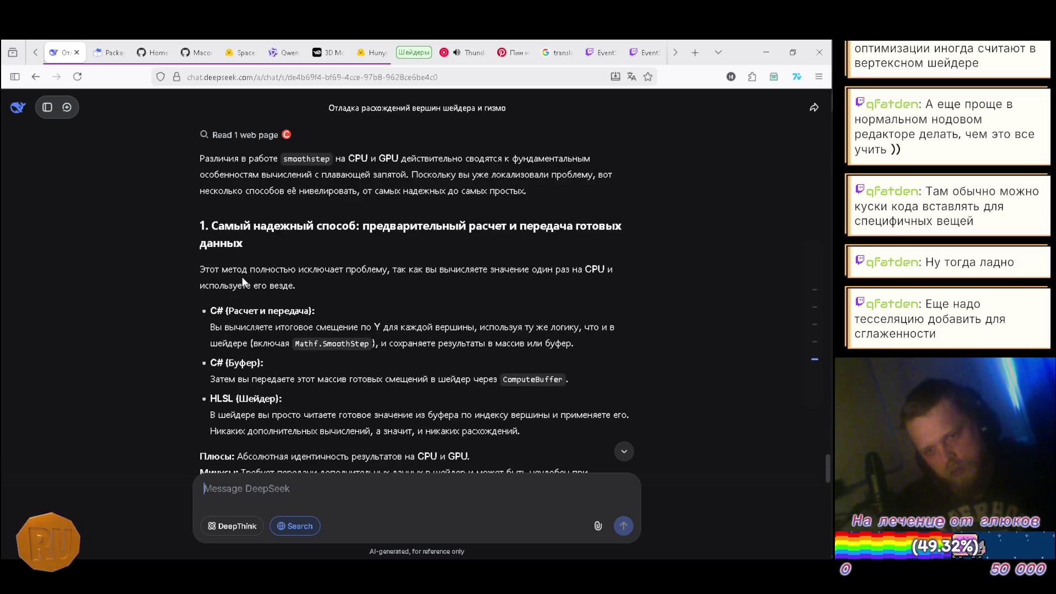
scroll(270, 290, down, 3)
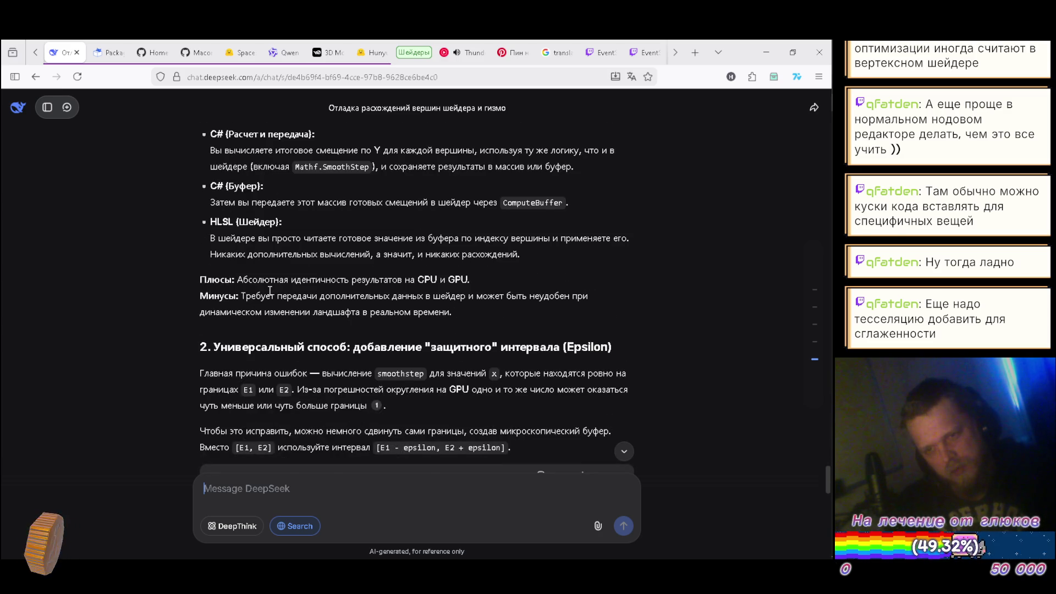
scroll(269, 291, down, 1)
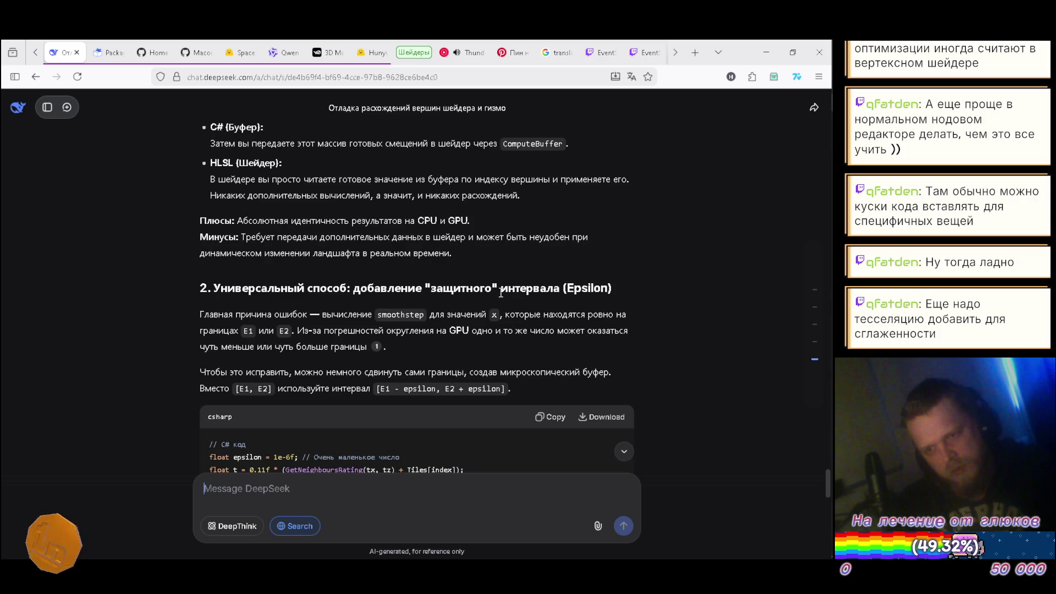
scroll(493, 299, down, 2)
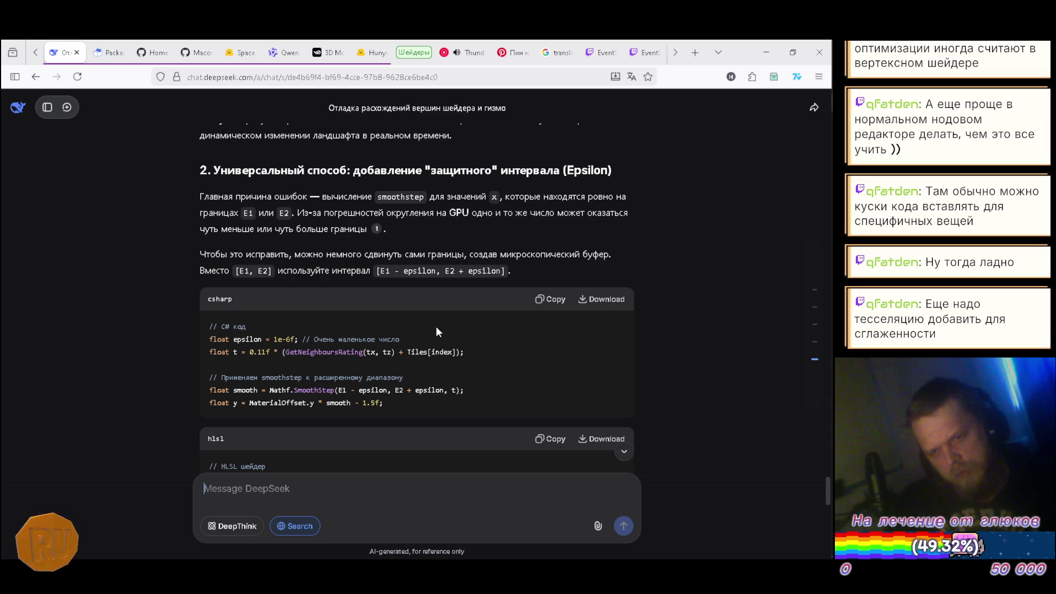
scroll(437, 328, down, 2)
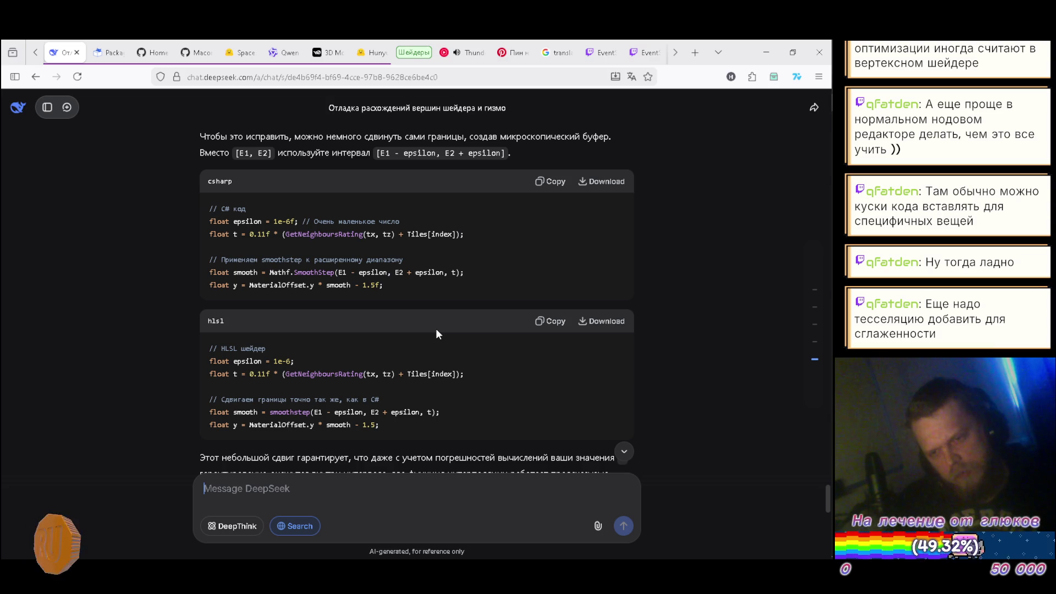
scroll(438, 333, down, 1)
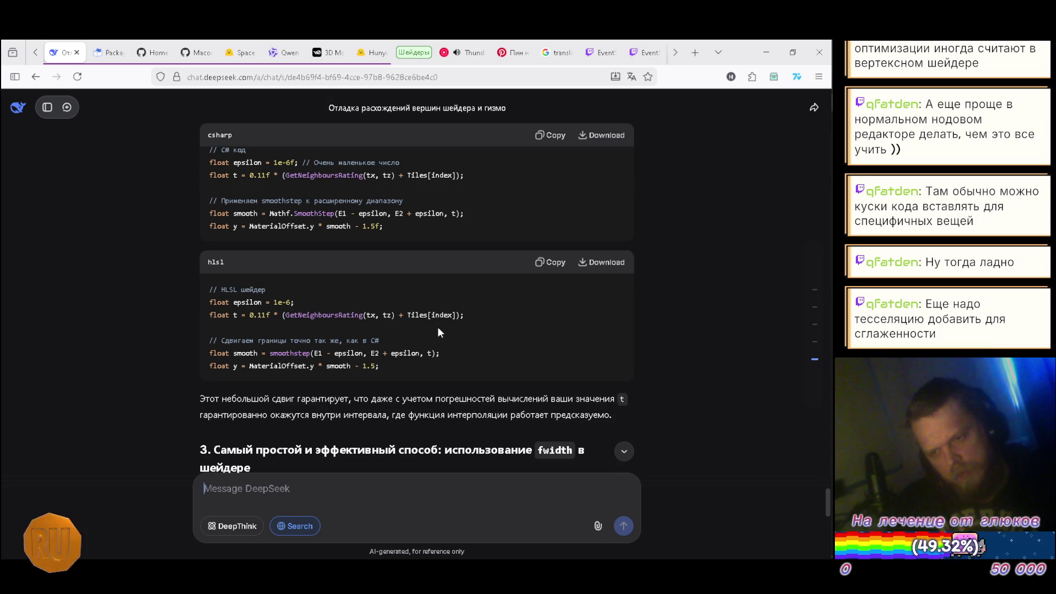
scroll(439, 331, down, 1)
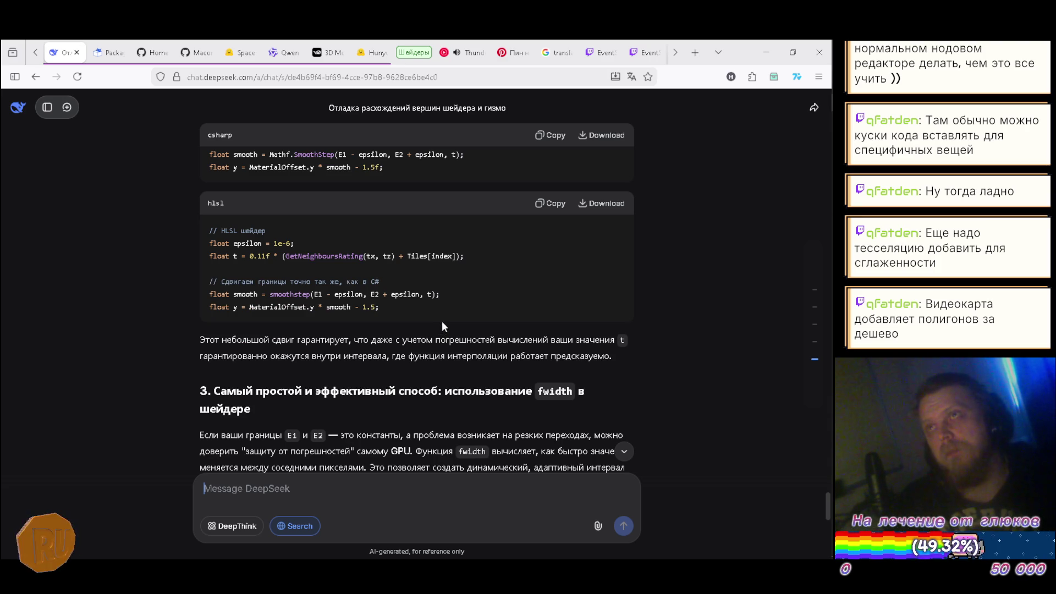
click(693, 53)
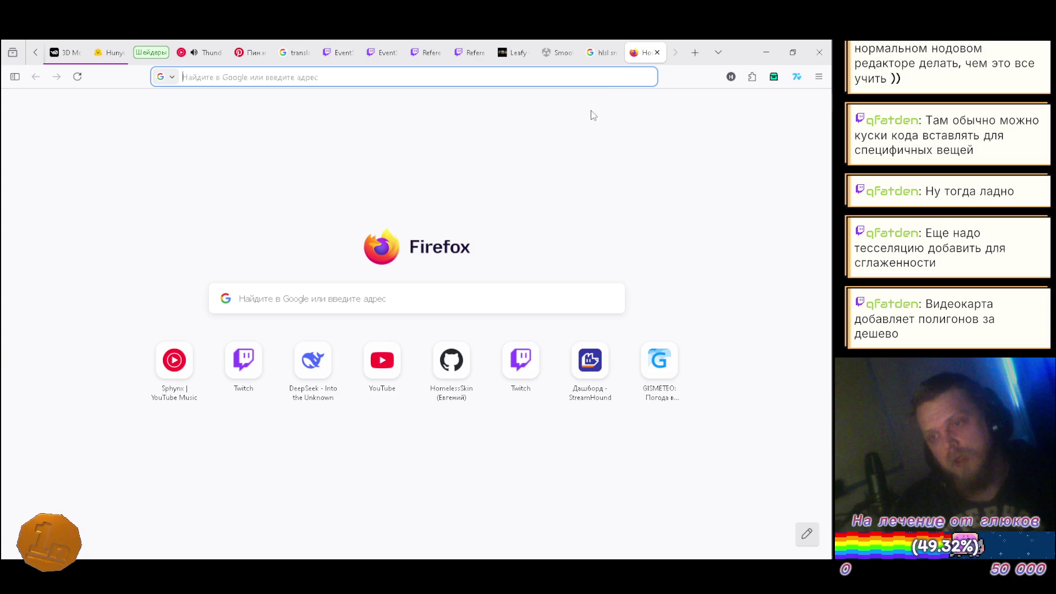
Step: Search Google for 'тесселяция' and expand the AI overview
text(е)
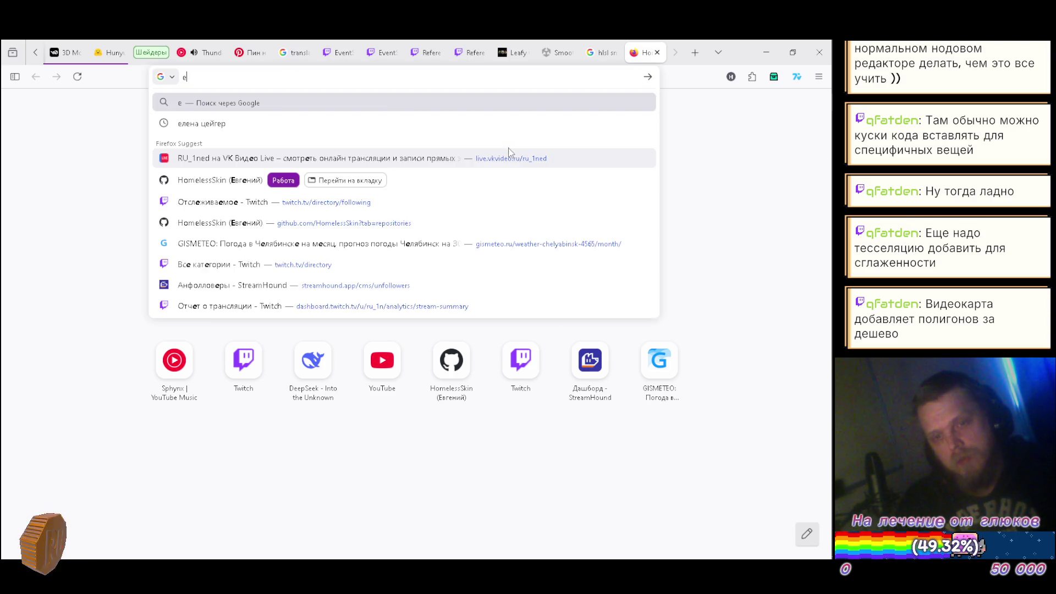
key(BackSpace)
text(тесселяция)
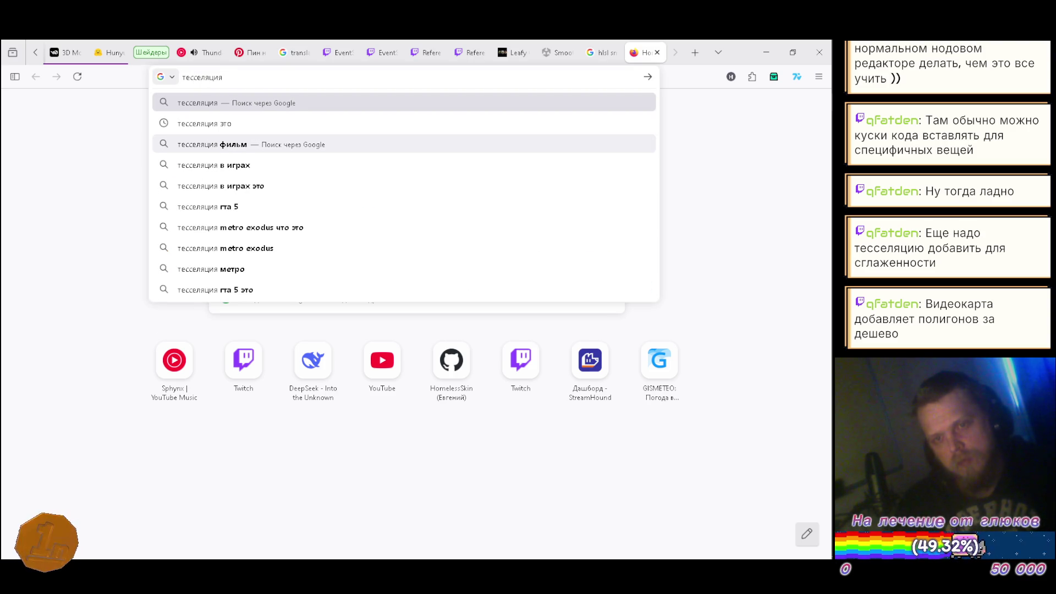
key(Return)
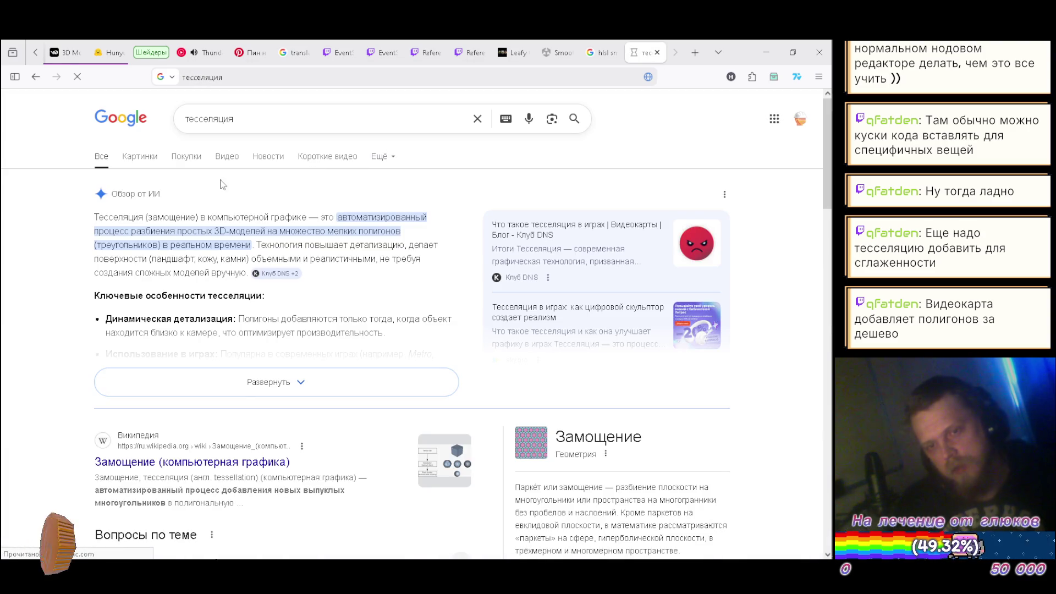
click(237, 400)
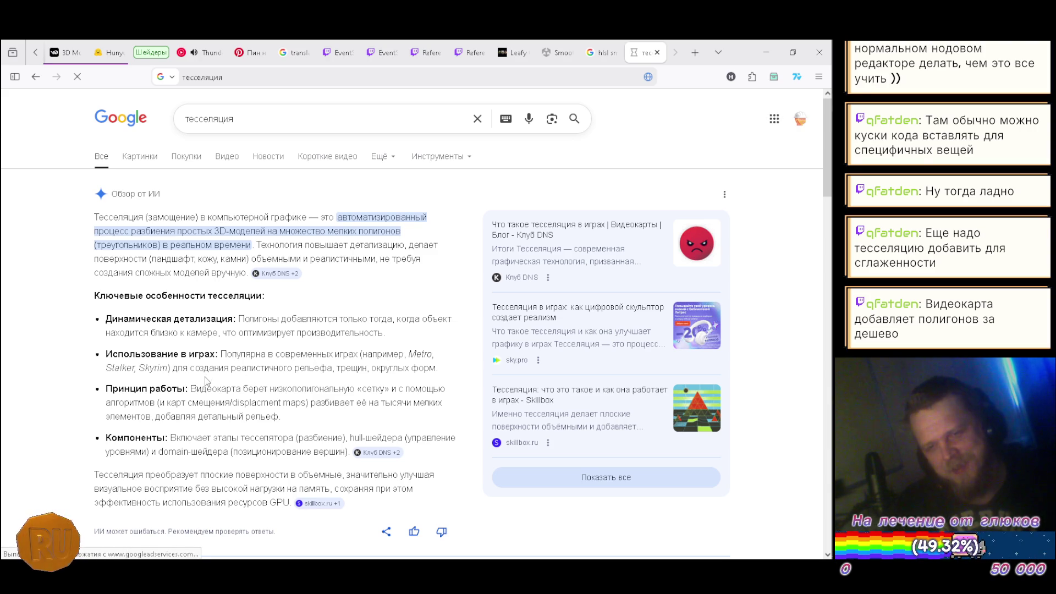
Step: Read the overview, highlighting the line about its use in games, and scroll through the results
drag(266, 354, 314, 352)
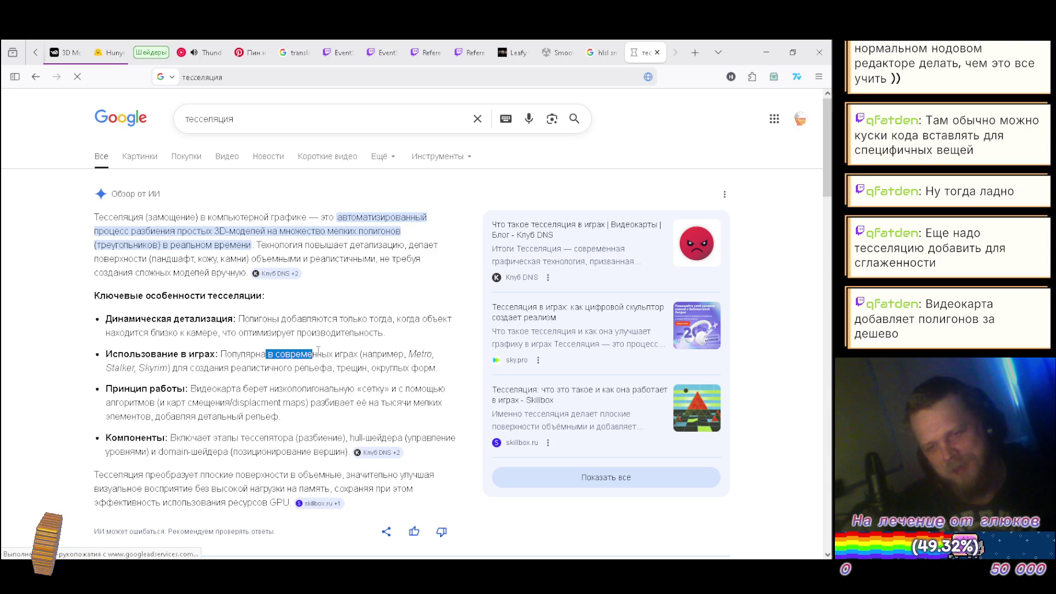
click(289, 383)
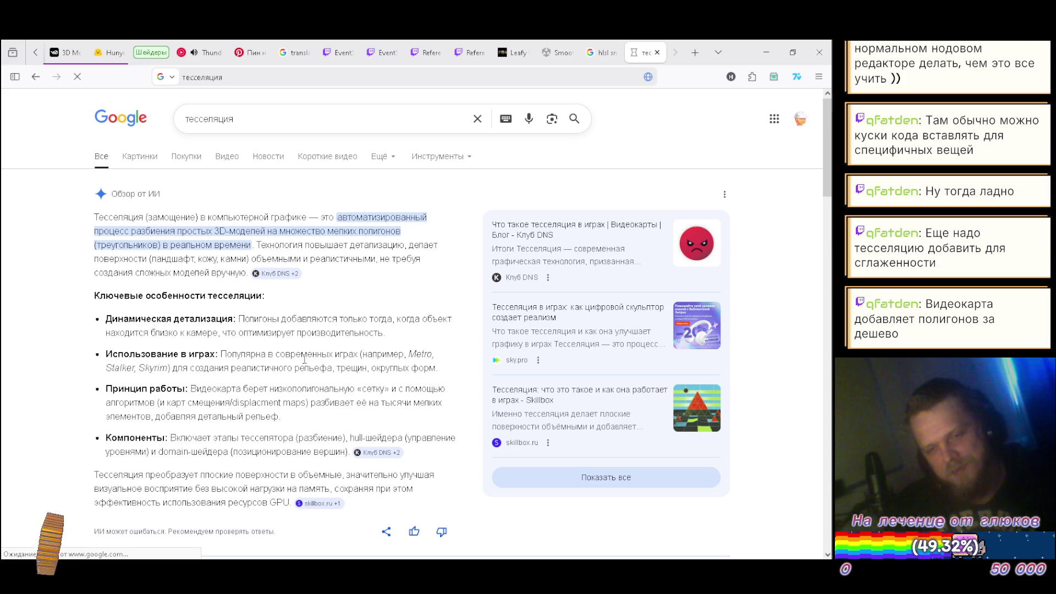
scroll(304, 359, down, 2)
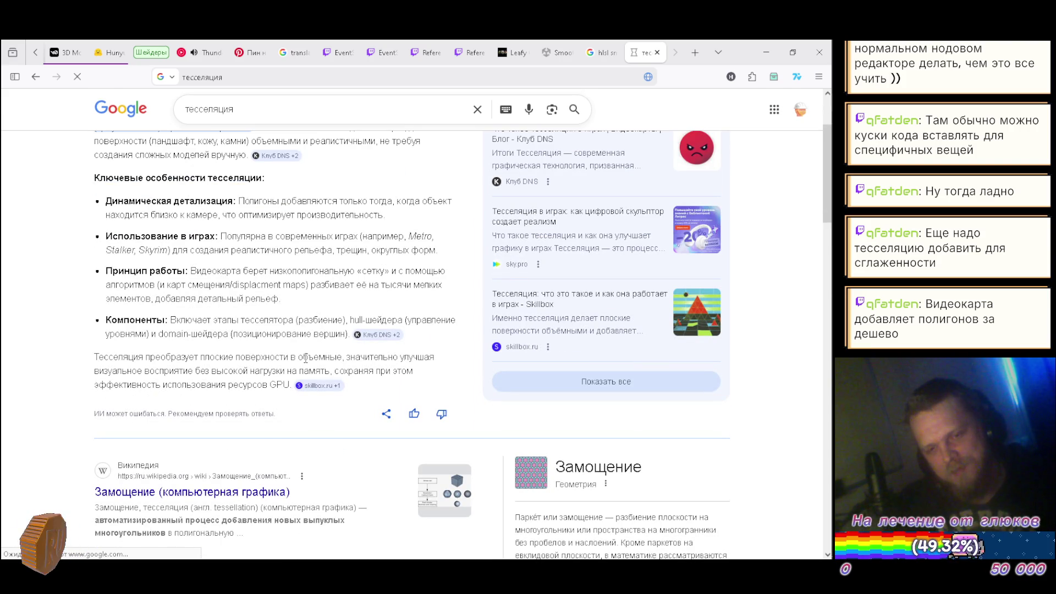
scroll(306, 358, down, 1)
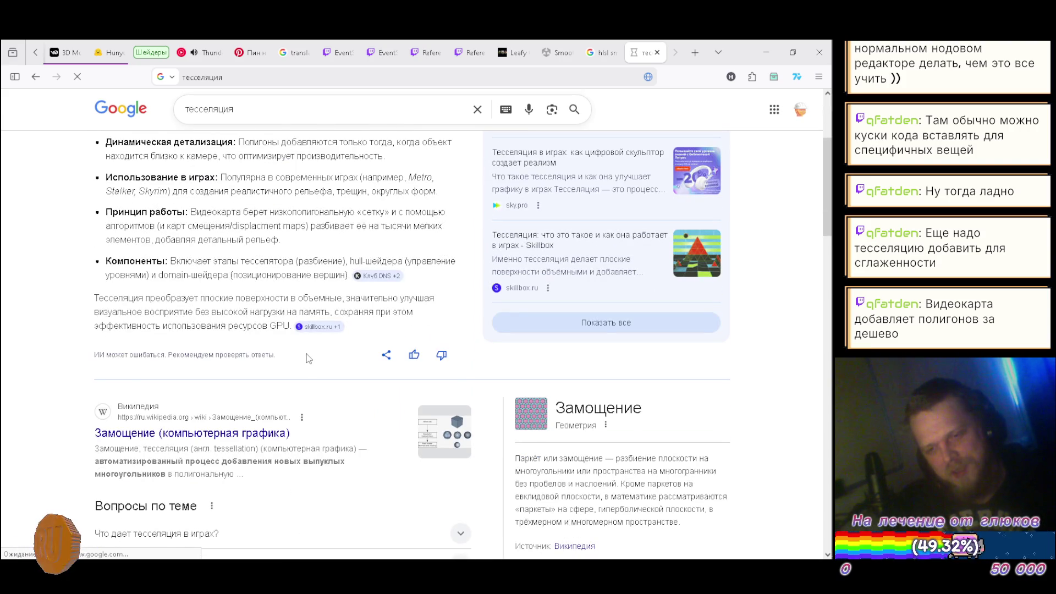
scroll(294, 361, down, 1)
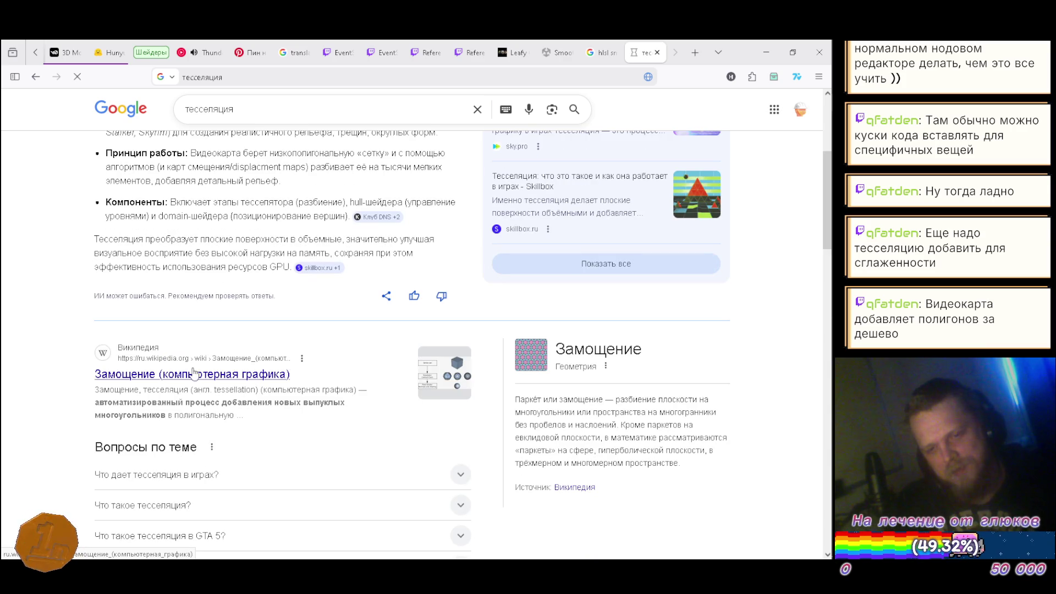
Step: Open and read the Wikipedia article 'Замощение (компьютерная графика)' on tessellation
click(186, 375)
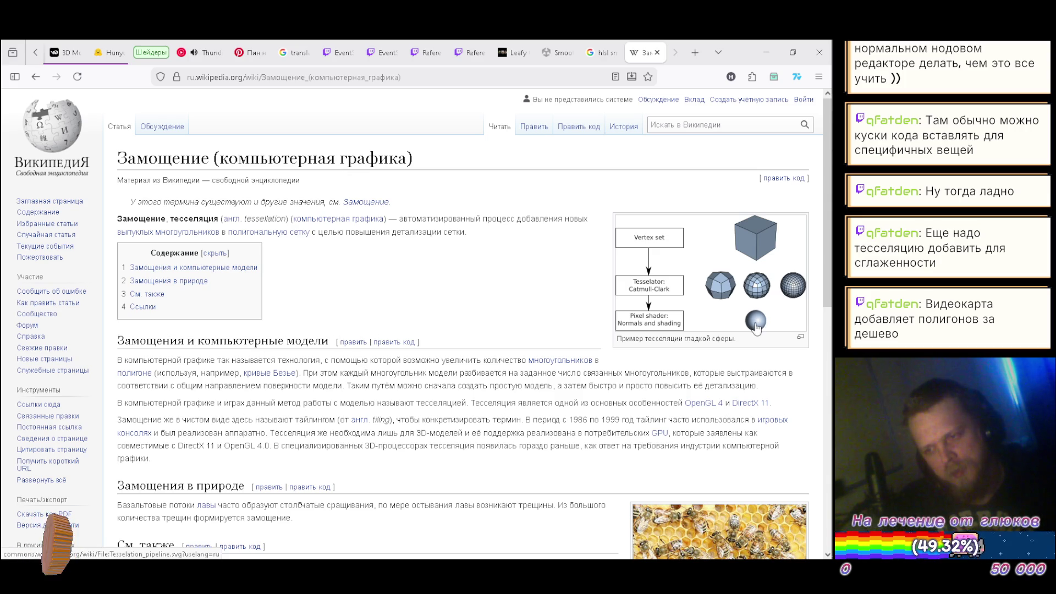
scroll(755, 327, down, 3)
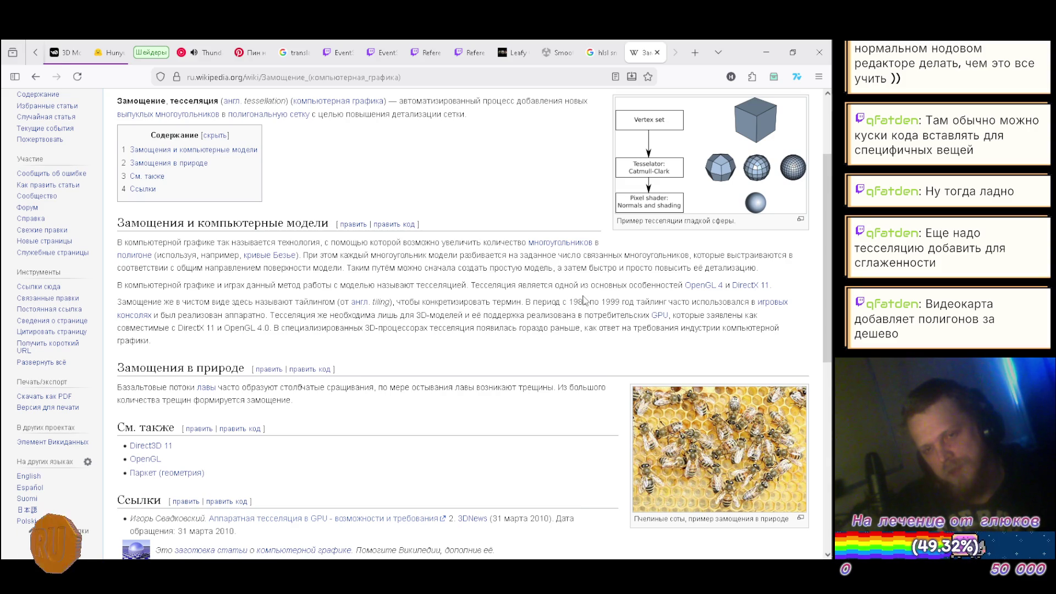
scroll(572, 301, up, 3)
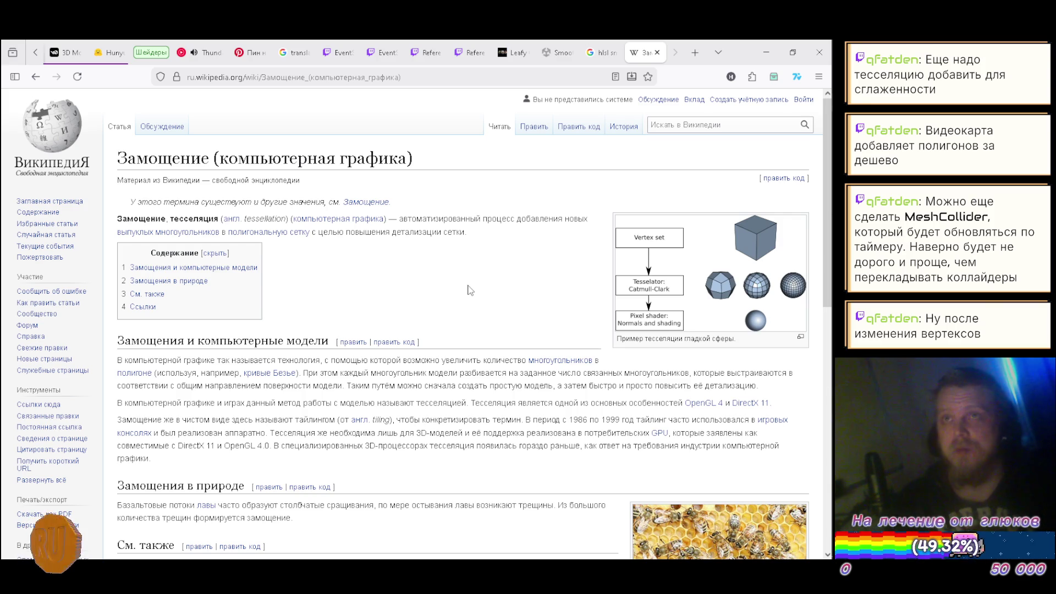
mouse_move(833, 344)
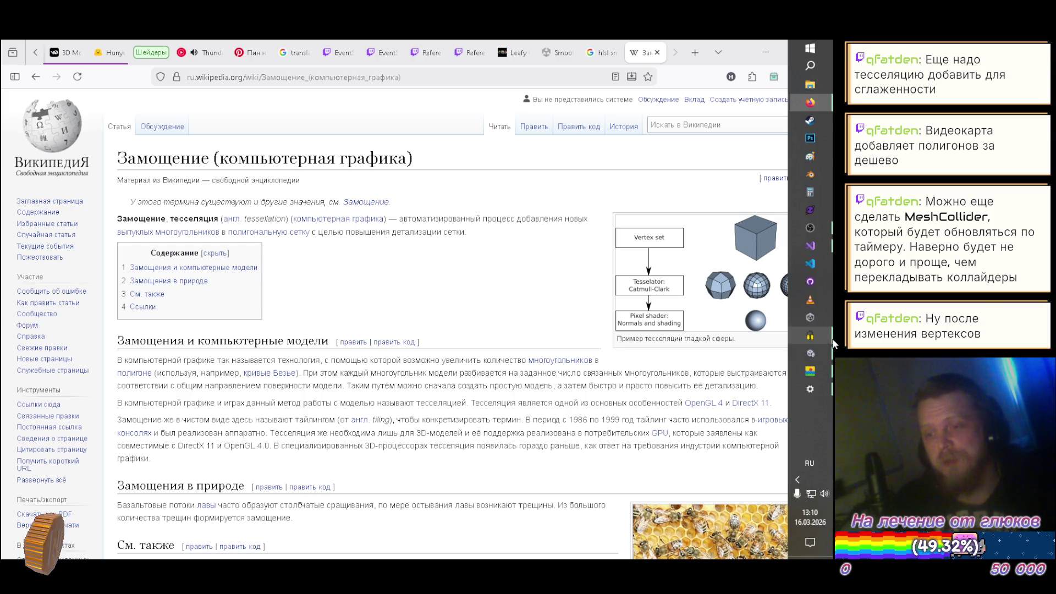
Step: Back in Unity, briefly show the path's red and green vertex markers, then hide them and orbit the wireframe terrain
click(809, 354)
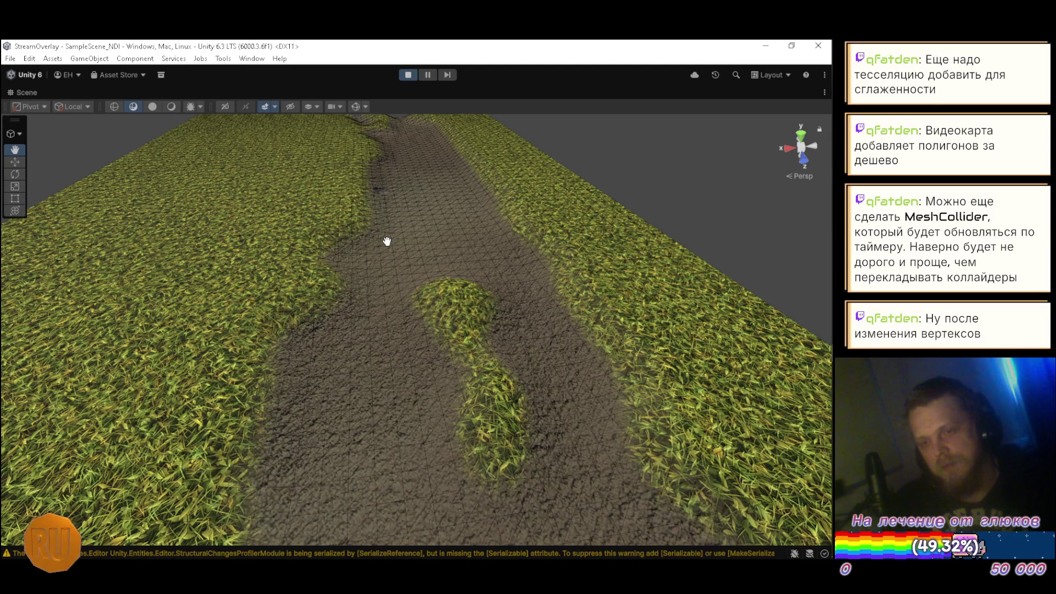
mouse_move(366, 245)
mouse_down()
mouse_move(686, 255)
mouse_move(568, 219)
mouse_move(157, 206)
mouse_move(479, 219)
mouse_move(193, 216)
mouse_move(332, 110)
mouse_up()
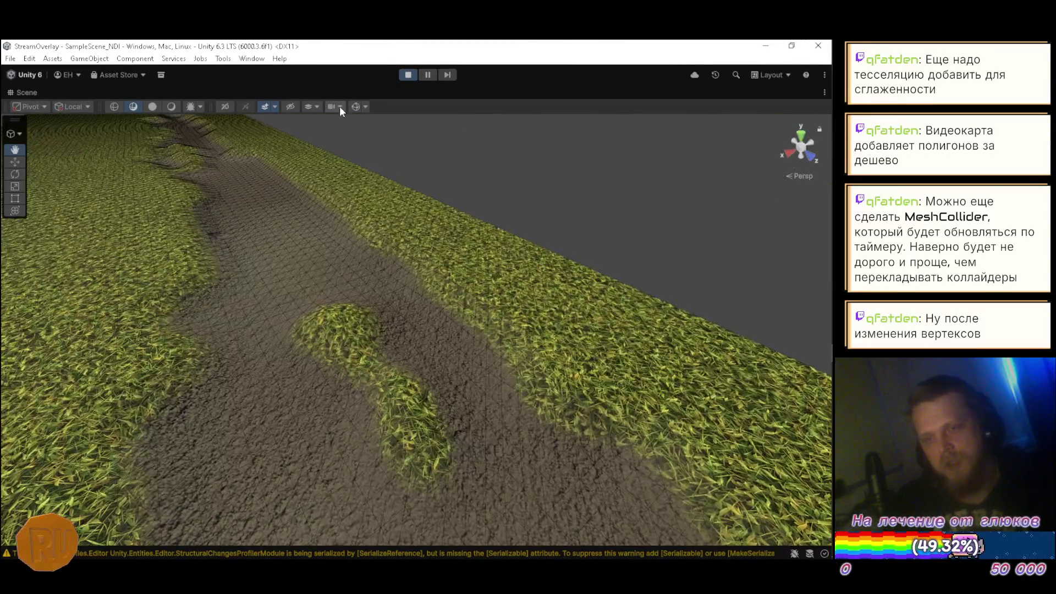
click(355, 107)
mouse_move(266, 193)
mouse_down()
mouse_move(634, 262)
mouse_move(683, 196)
mouse_move(420, 247)
mouse_move(317, 242)
mouse_move(258, 253)
mouse_up()
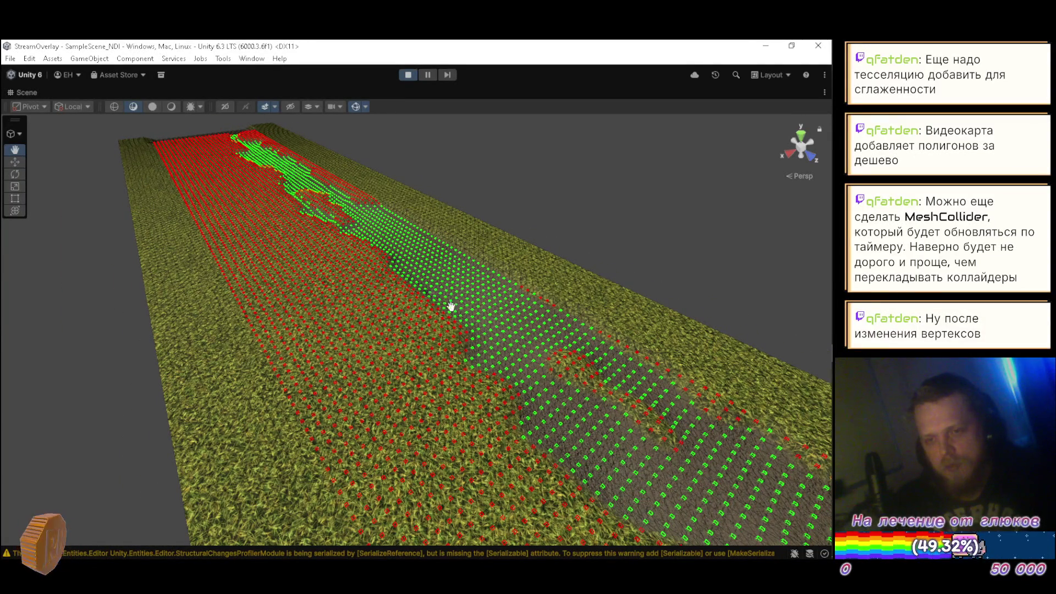
click(357, 104)
mouse_move(385, 220)
mouse_down()
mouse_move(631, 226)
mouse_move(558, 224)
mouse_move(469, 246)
mouse_move(224, 248)
mouse_move(242, 243)
mouse_up()
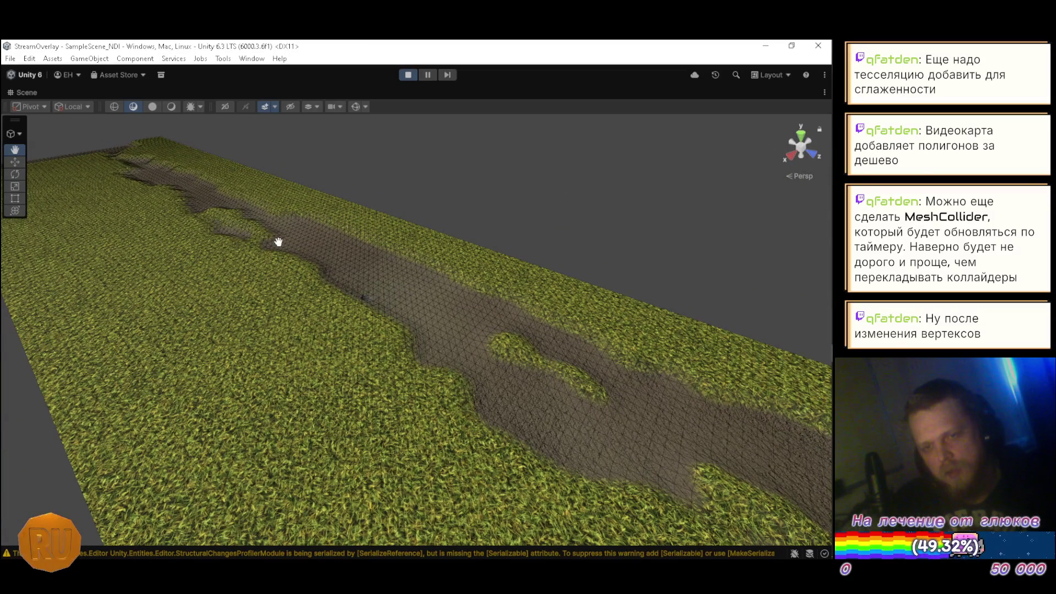
mouse_move(365, 335)
mouse_down()
mouse_move(632, 295)
mouse_move(455, 297)
mouse_move(302, 279)
mouse_move(448, 315)
mouse_move(436, 304)
mouse_up()
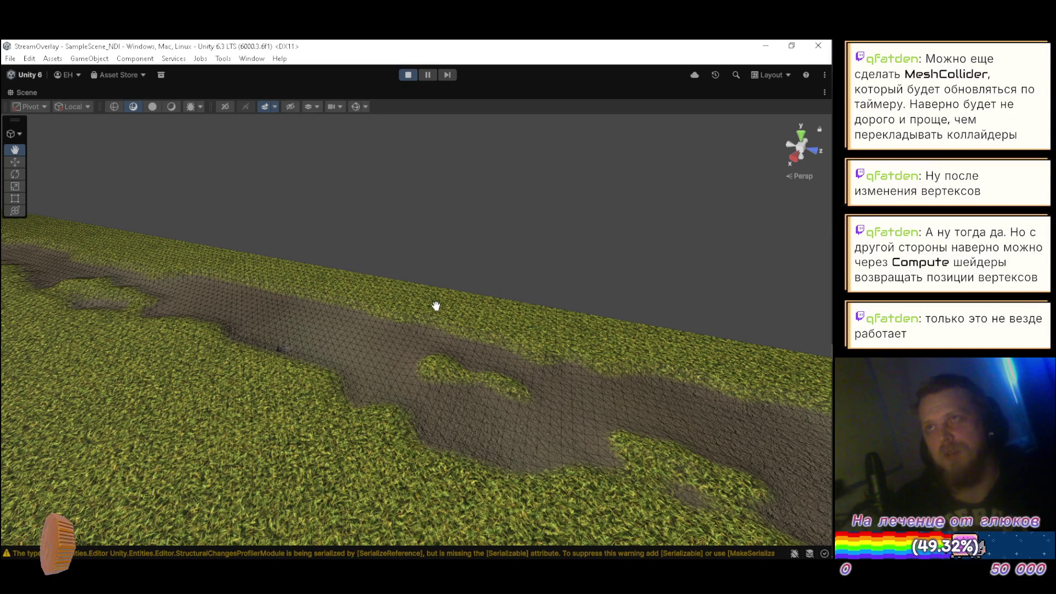
mouse_move(826, 90)
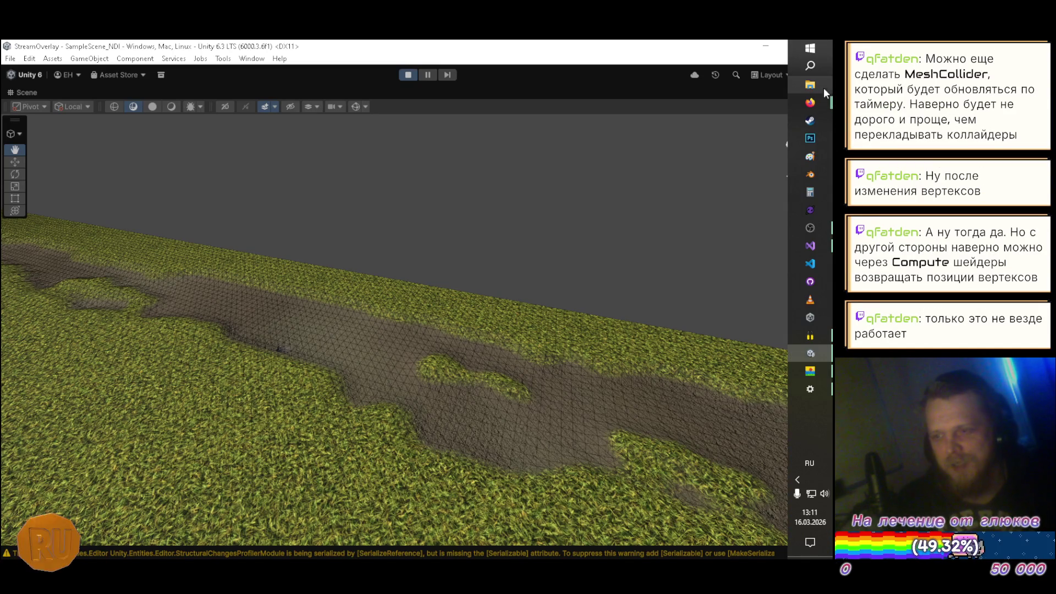
click(594, 117)
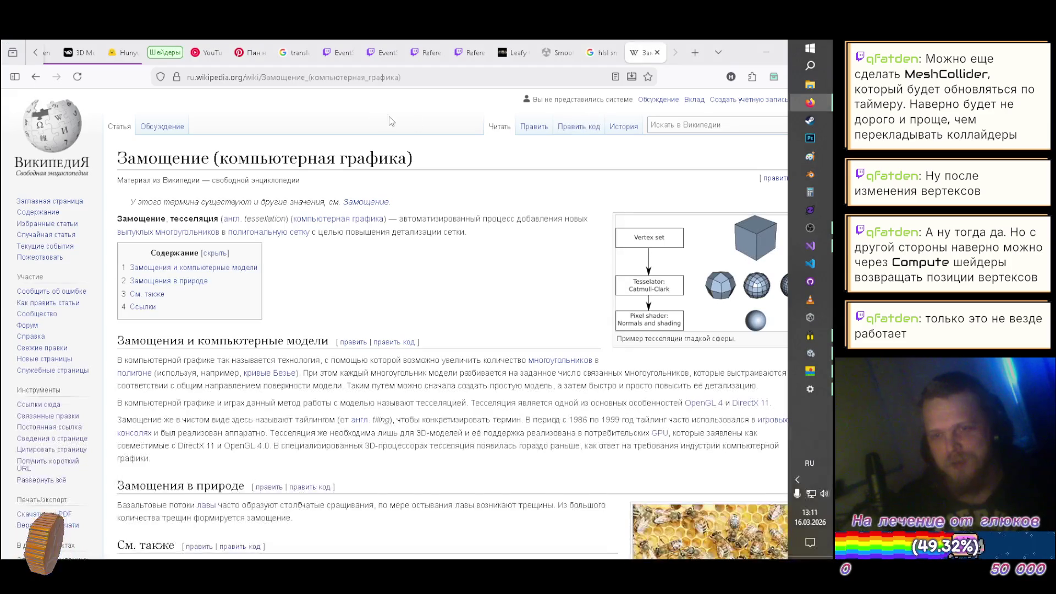
click(206, 52)
click(324, 209)
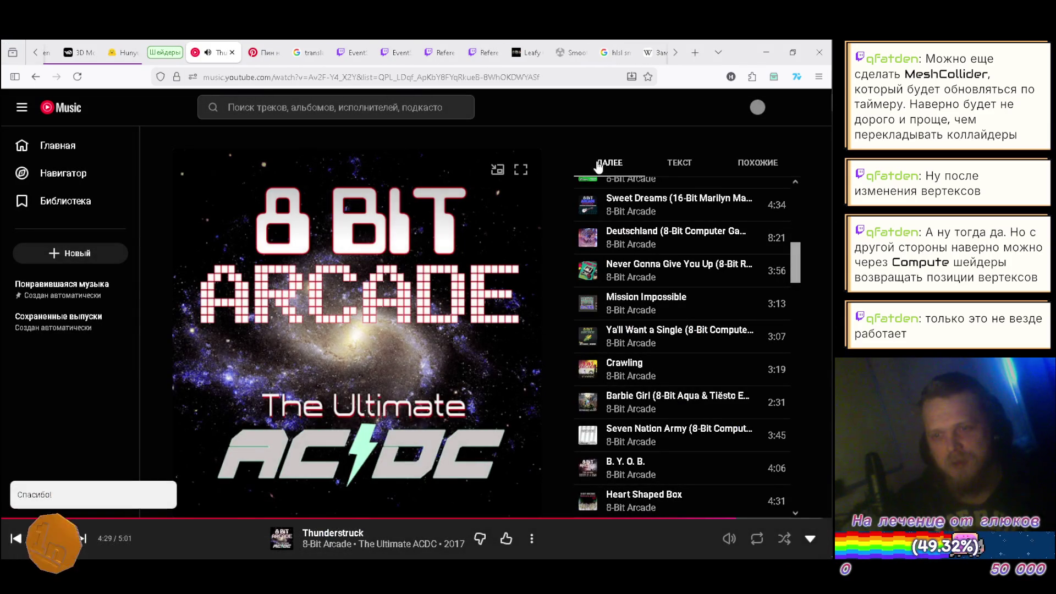
click(766, 52)
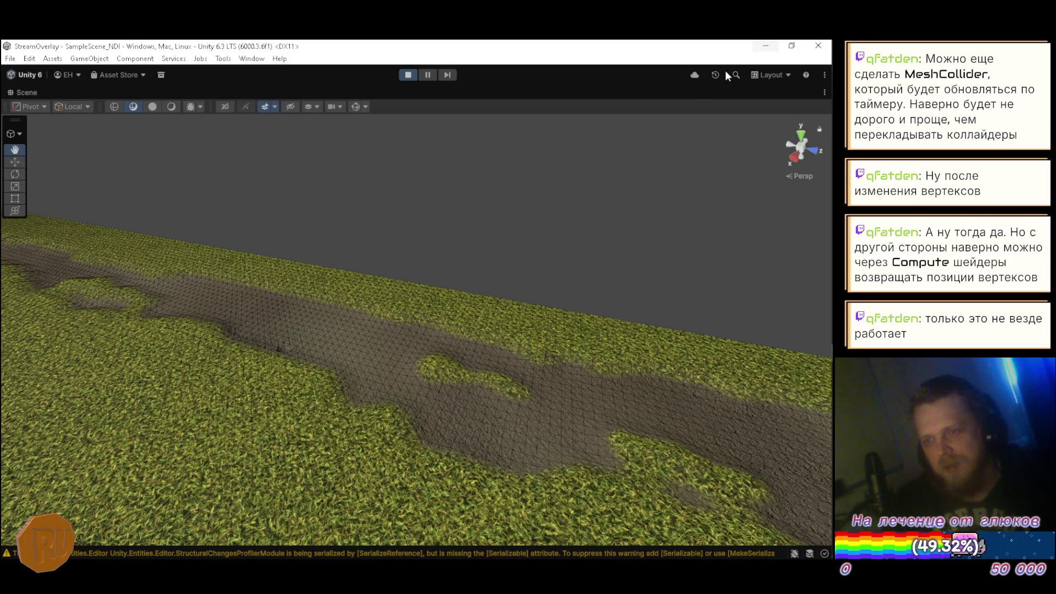
mouse_move(306, 243)
mouse_down()
mouse_move(578, 231)
mouse_move(177, 228)
mouse_move(548, 261)
mouse_move(467, 273)
mouse_move(266, 256)
mouse_up()
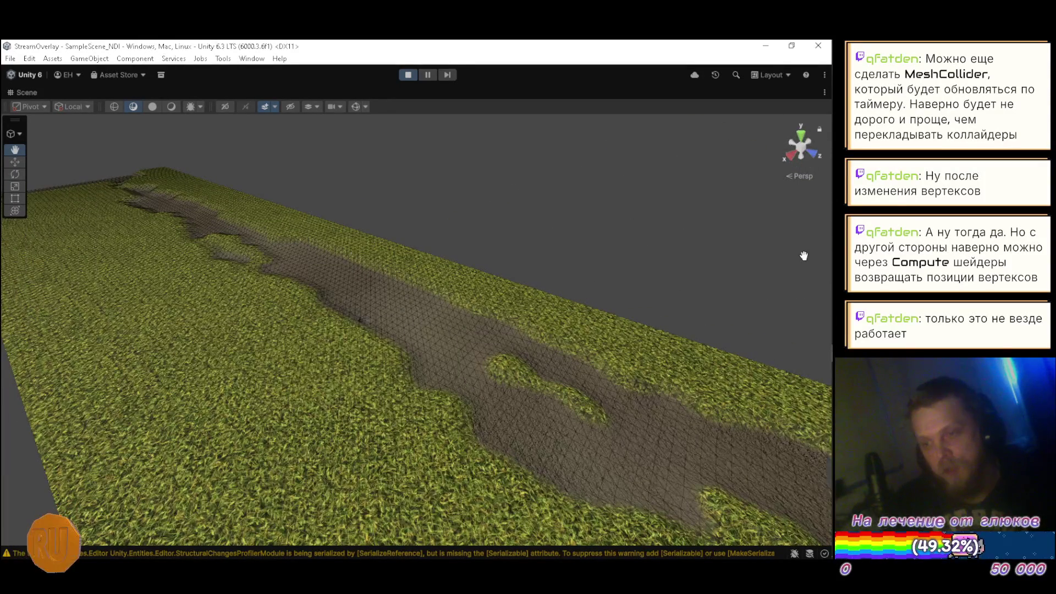
mouse_move(217, 243)
mouse_down()
mouse_move(507, 222)
mouse_move(387, 269)
mouse_move(323, 251)
mouse_up()
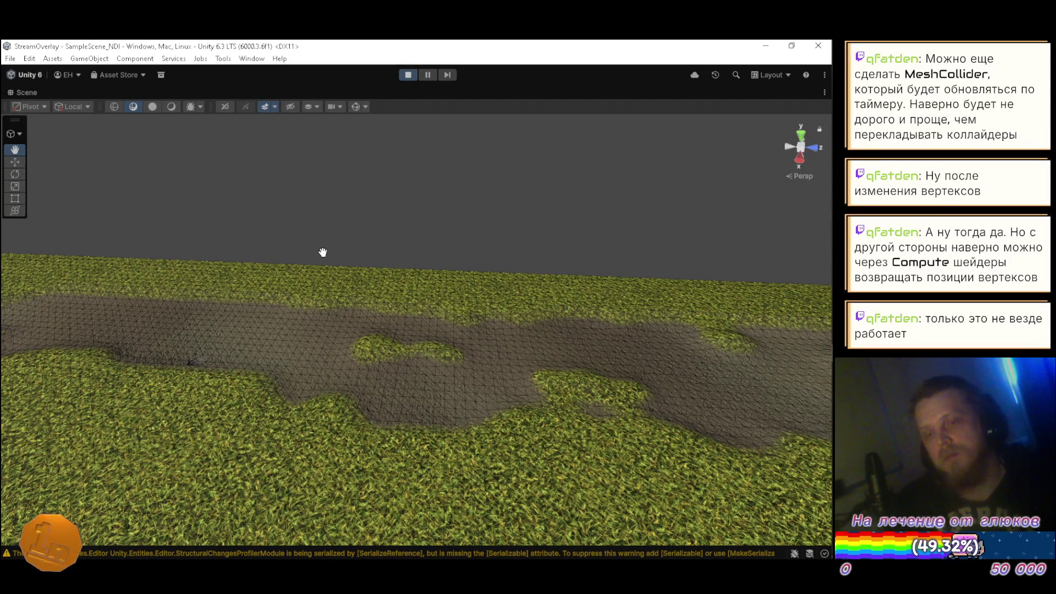
mouse_move(330, 252)
mouse_down()
mouse_move(384, 282)
mouse_move(336, 279)
mouse_move(403, 284)
mouse_up()
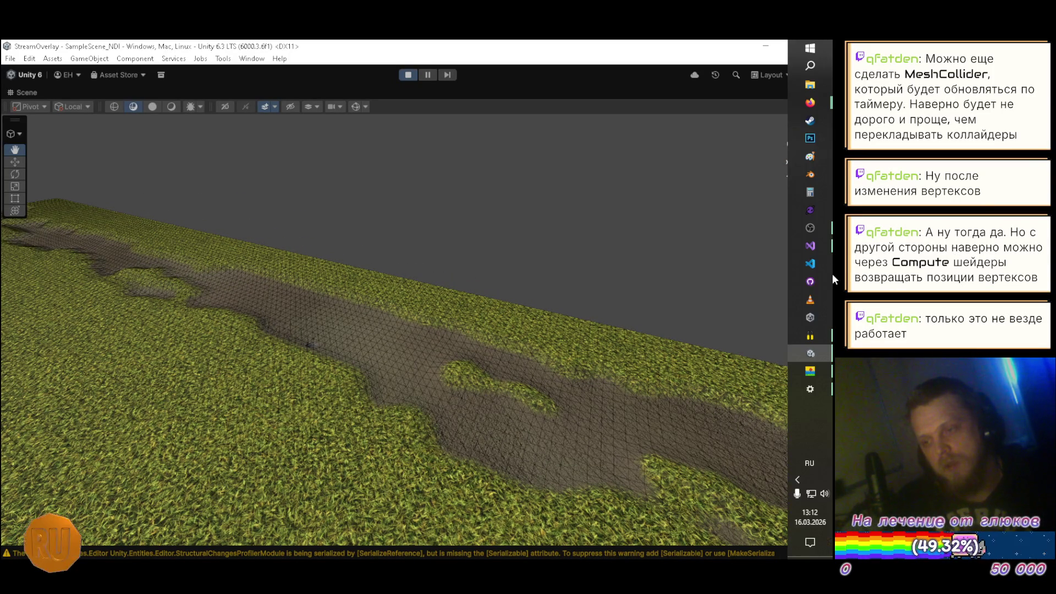
Step: Glance at TileMap.cs in the code editor, then minimize Visual Studio to reveal the Unity scene
click(823, 249)
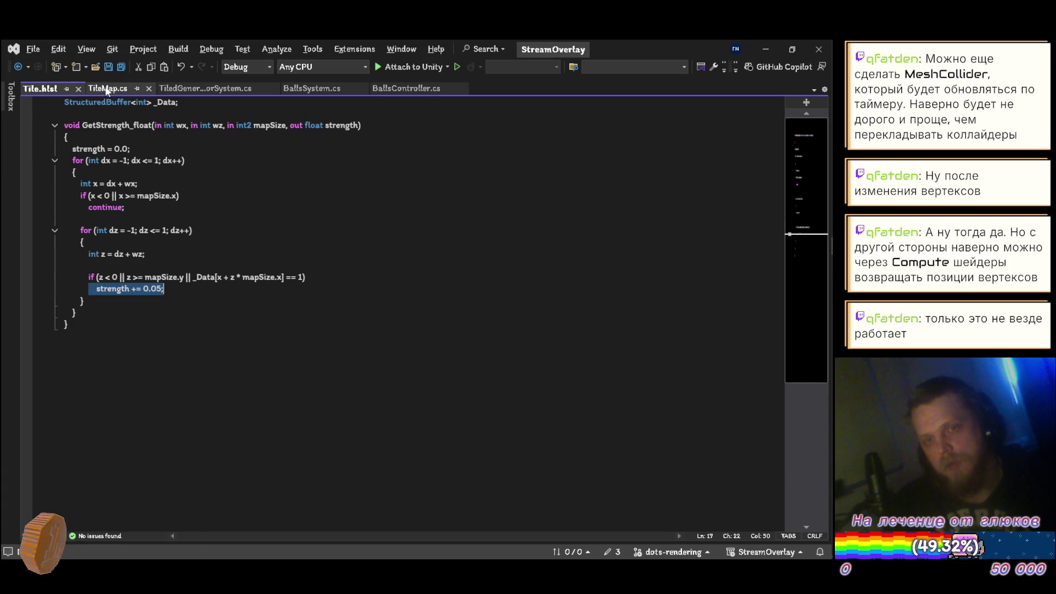
click(108, 88)
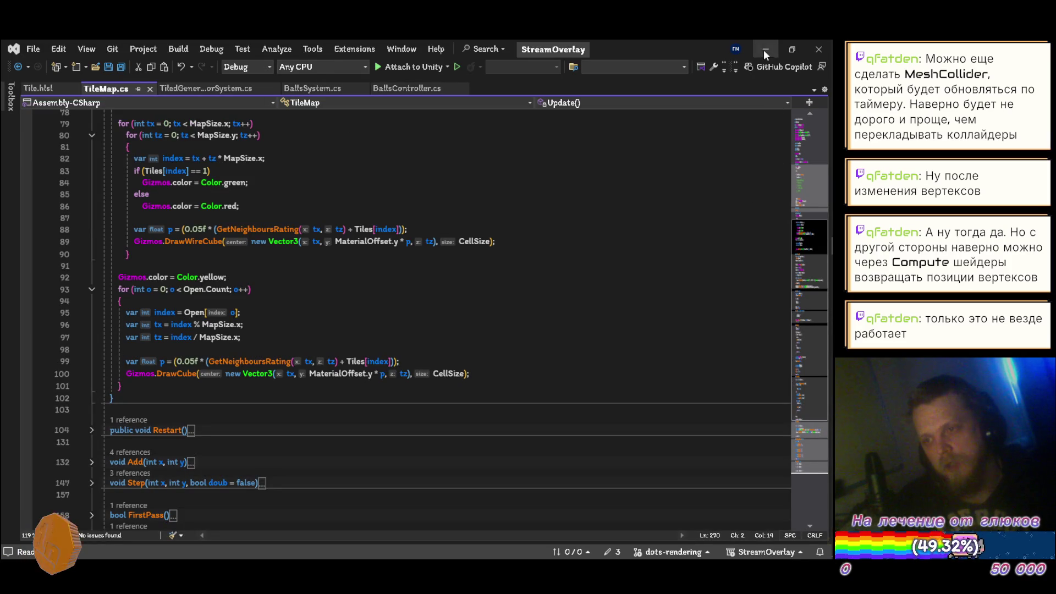
click(764, 50)
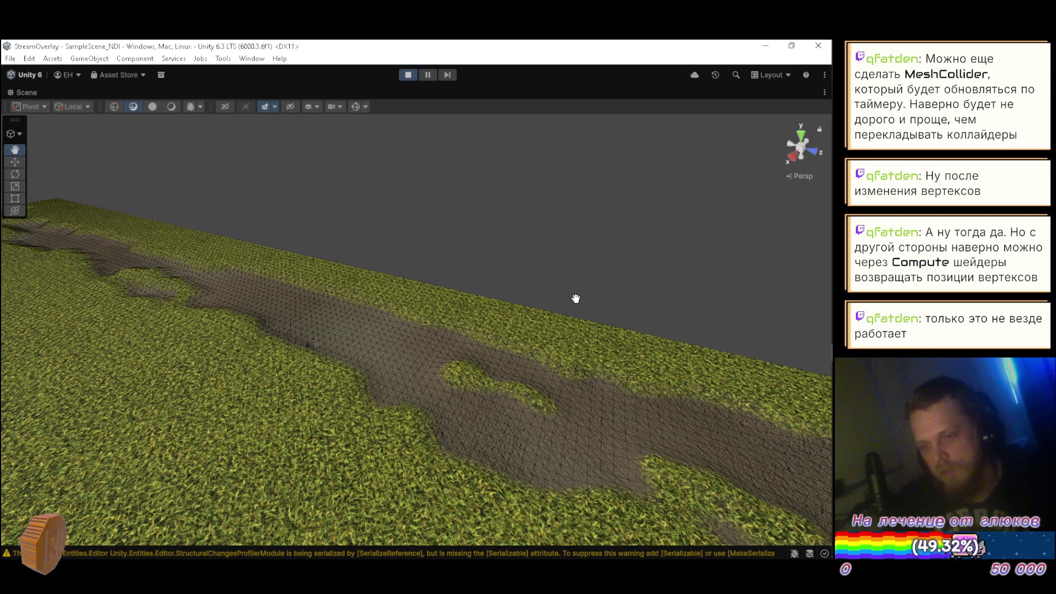
Step: Orbit around the grass terrain and its winding dirt path, then pull back to show the whole strip
mouse_move(416, 314)
alt+mouse_down()
mouse_move(636, 294)
mouse_move(158, 255)
mouse_move(403, 298)
mouse_move(688, 297)
mouse_move(320, 297)
mouse_move(483, 302)
alt+mouse_up()
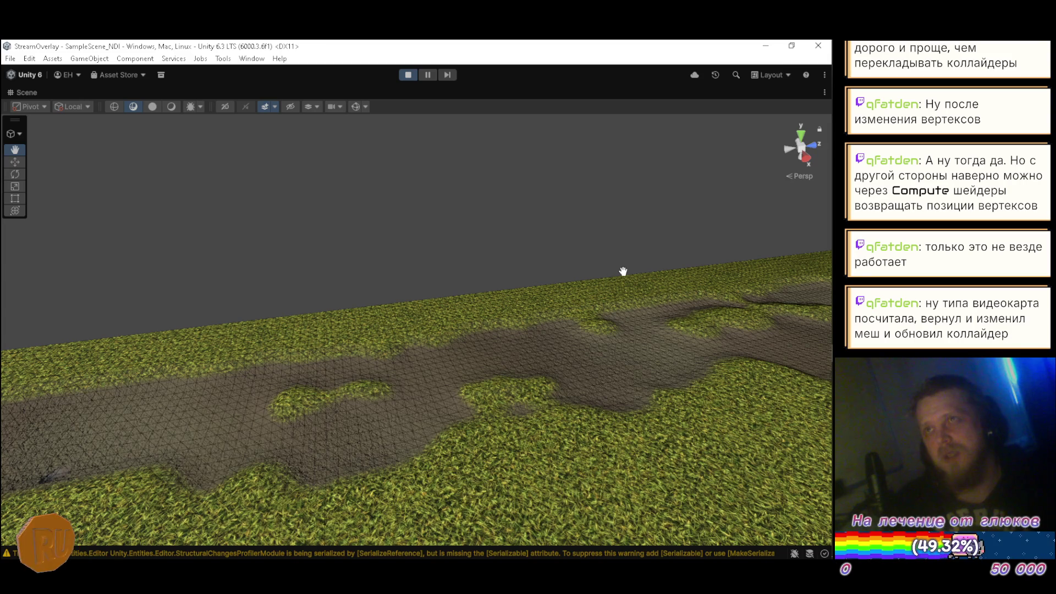
mouse_move(624, 272)
mouse_down()
mouse_move(447, 262)
mouse_move(266, 229)
mouse_move(608, 295)
mouse_move(666, 275)
mouse_move(305, 274)
mouse_move(349, 292)
mouse_move(702, 247)
mouse_move(431, 275)
mouse_move(289, 257)
mouse_move(415, 295)
mouse_move(418, 273)
mouse_up()
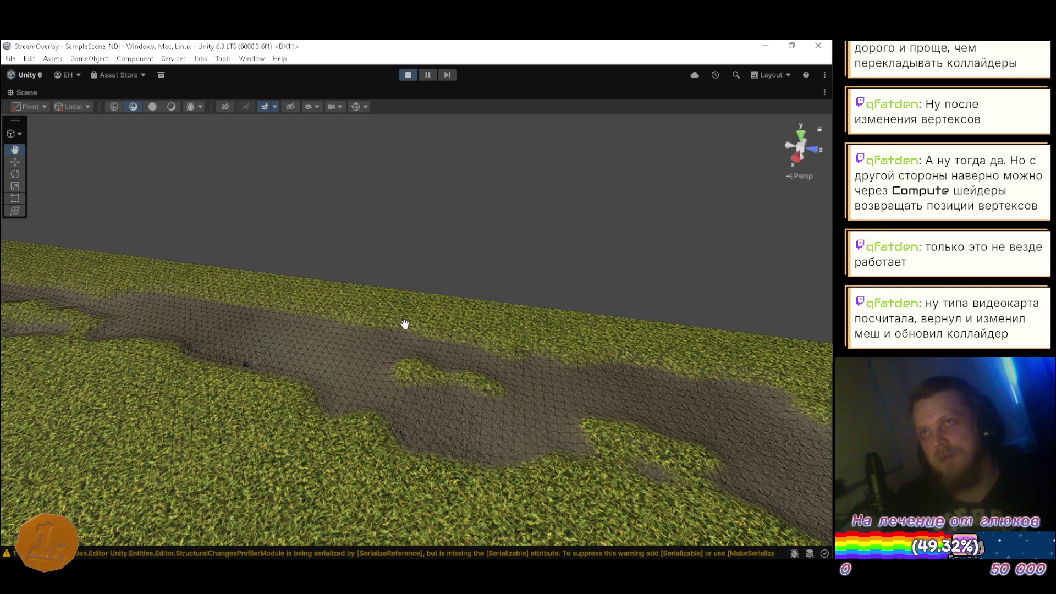
mouse_move(334, 316)
mouse_down()
mouse_move(778, 307)
mouse_move(778, 288)
mouse_up()
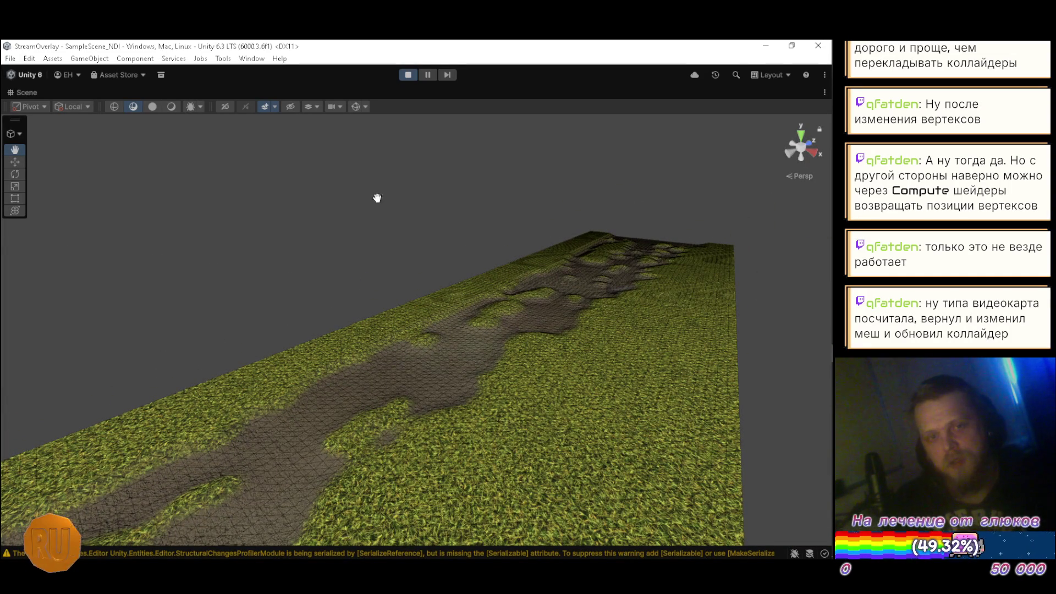
mouse_move(573, 341)
mouse_down()
mouse_move(236, 286)
mouse_move(667, 285)
mouse_move(248, 311)
mouse_move(676, 300)
mouse_move(349, 304)
mouse_move(653, 314)
mouse_up()
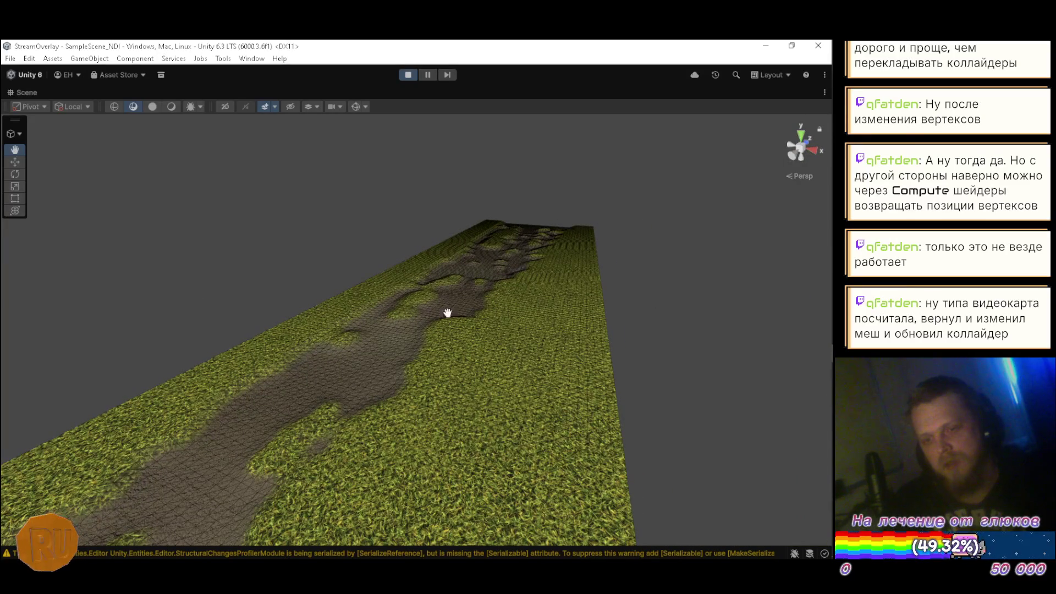
drag(632, 213, 123, 231)
mouse_move(182, 288)
mouse_down()
mouse_move(127, 232)
mouse_move(245, 266)
mouse_move(672, 264)
mouse_move(404, 236)
mouse_move(401, 216)
mouse_up()
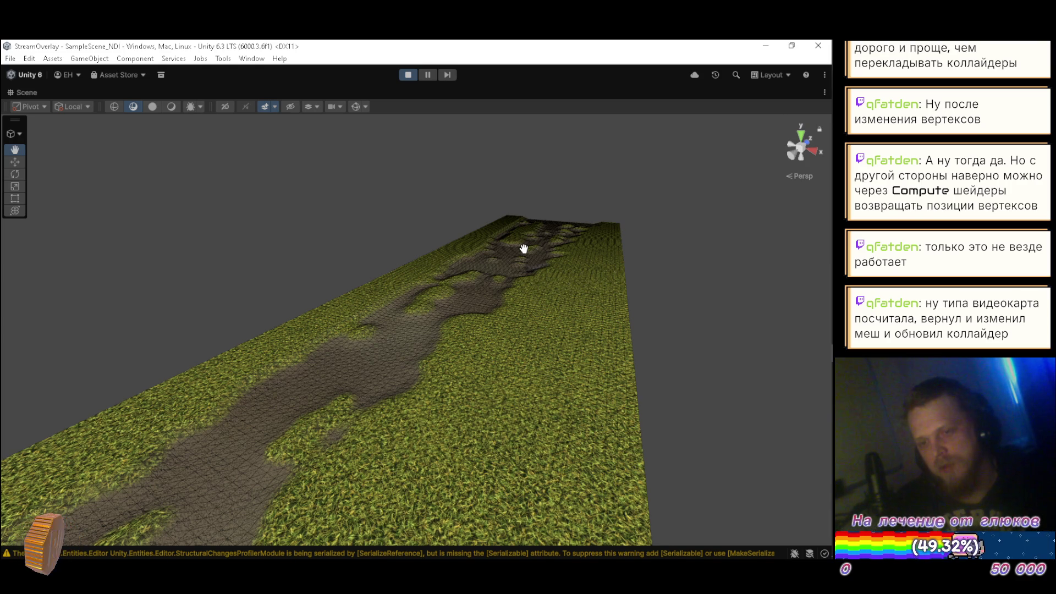
mouse_move(524, 248)
mouse_down()
mouse_move(287, 266)
mouse_move(184, 254)
mouse_move(557, 248)
mouse_up()
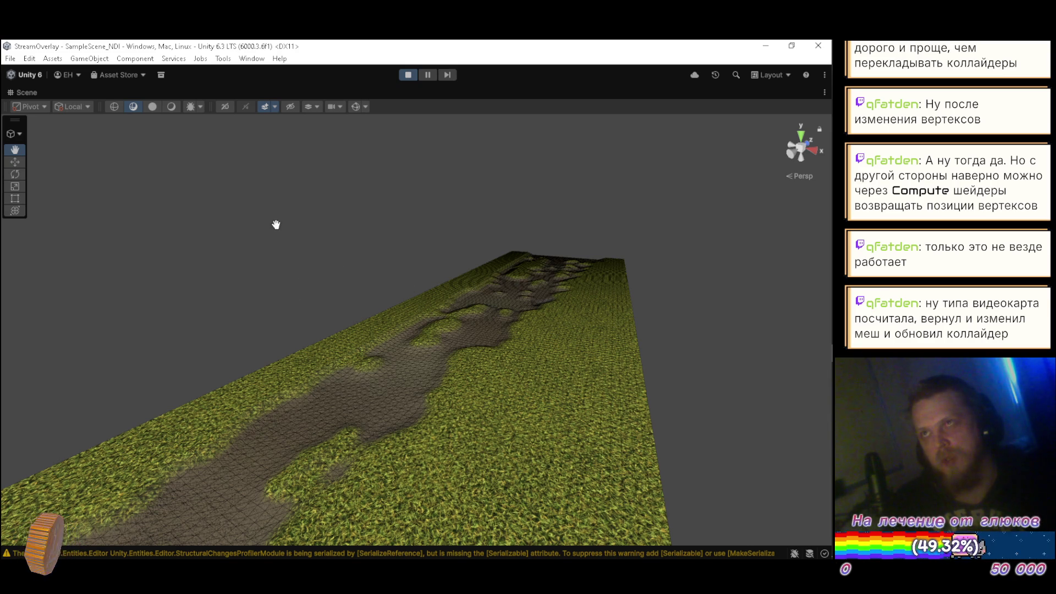
mouse_move(557, 281)
mouse_down()
mouse_move(137, 271)
mouse_move(551, 304)
mouse_move(335, 322)
mouse_move(200, 292)
mouse_move(518, 292)
mouse_move(229, 212)
mouse_up()
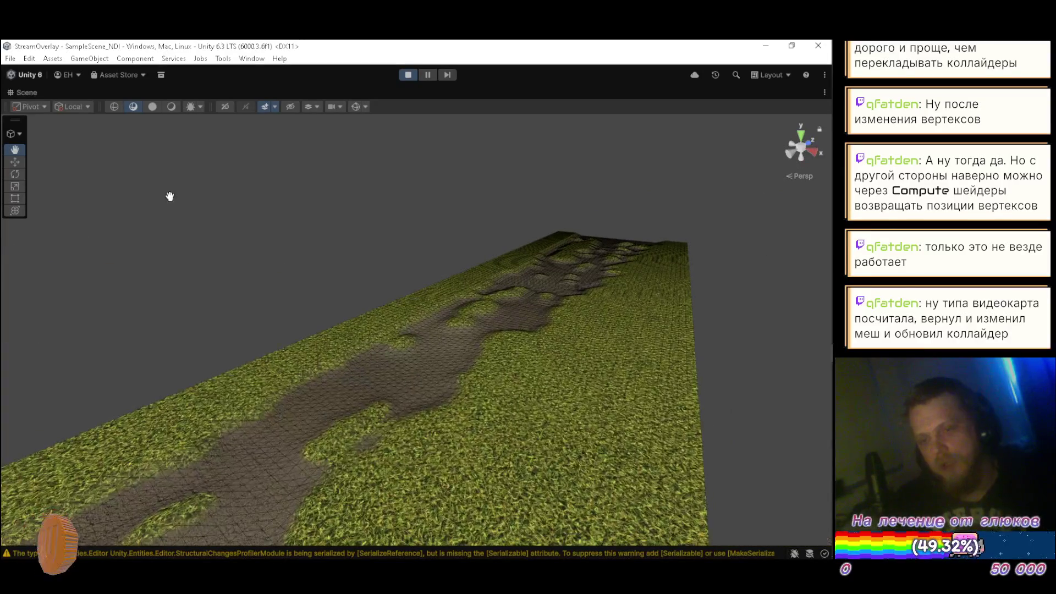
double_click(31, 90)
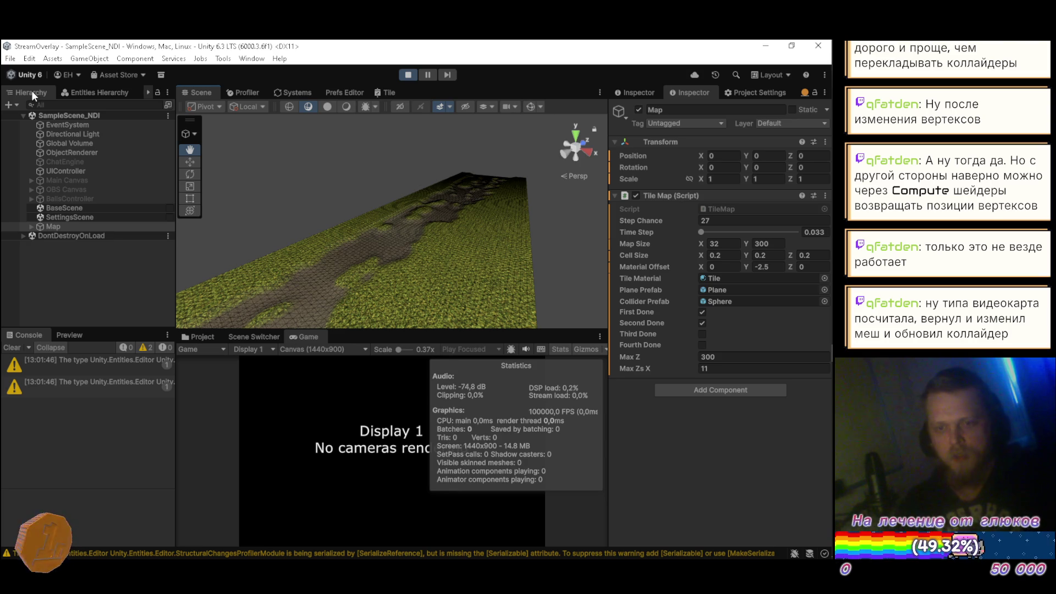
Step: Show the Project browser, expand BaseScene to inspect a Tile's transform and physics shape, then collapse it
click(201, 335)
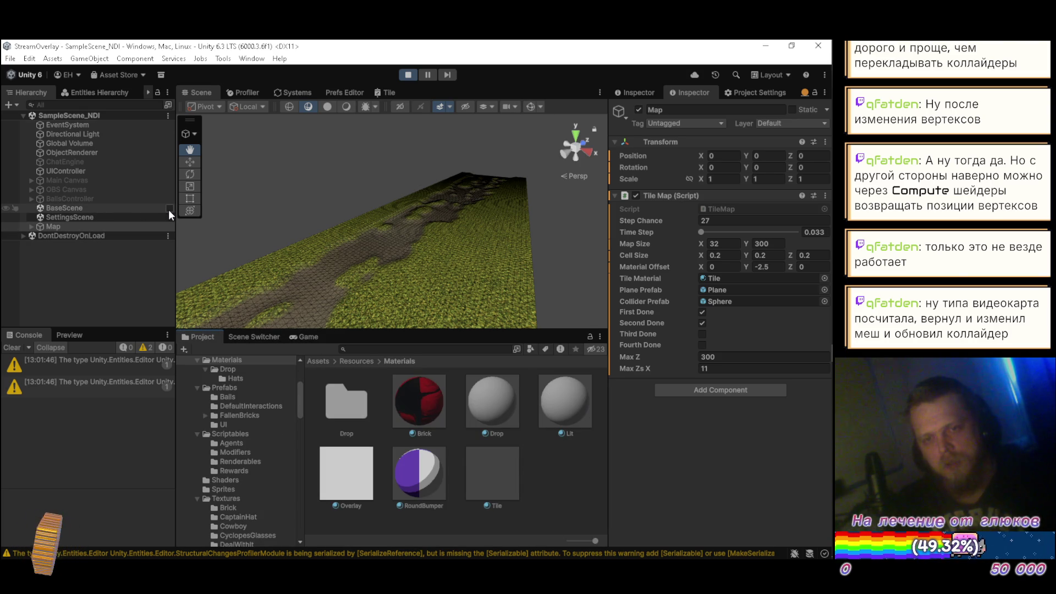
click(32, 207)
click(65, 245)
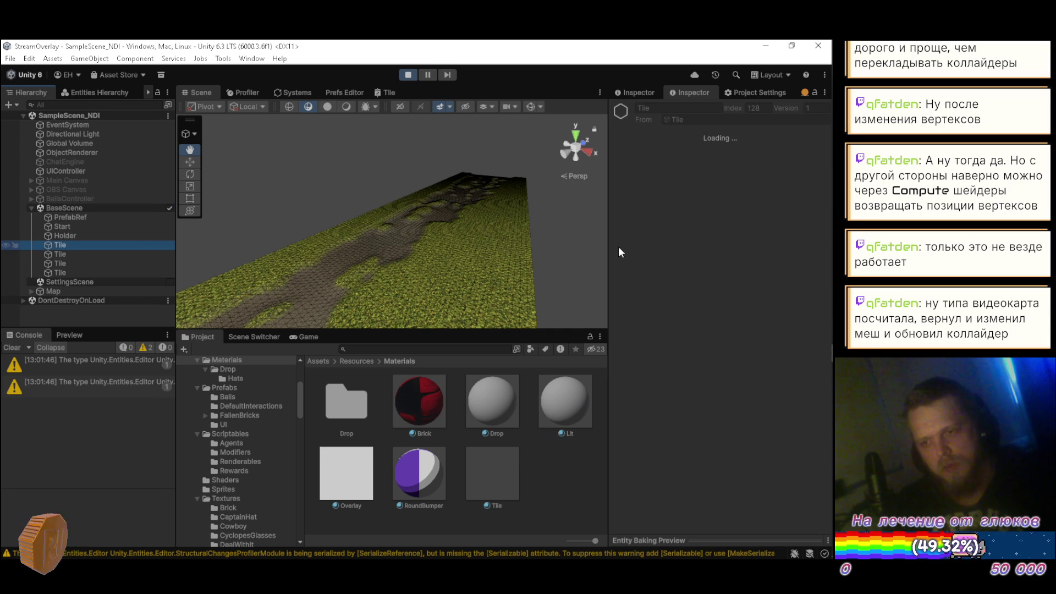
click(641, 92)
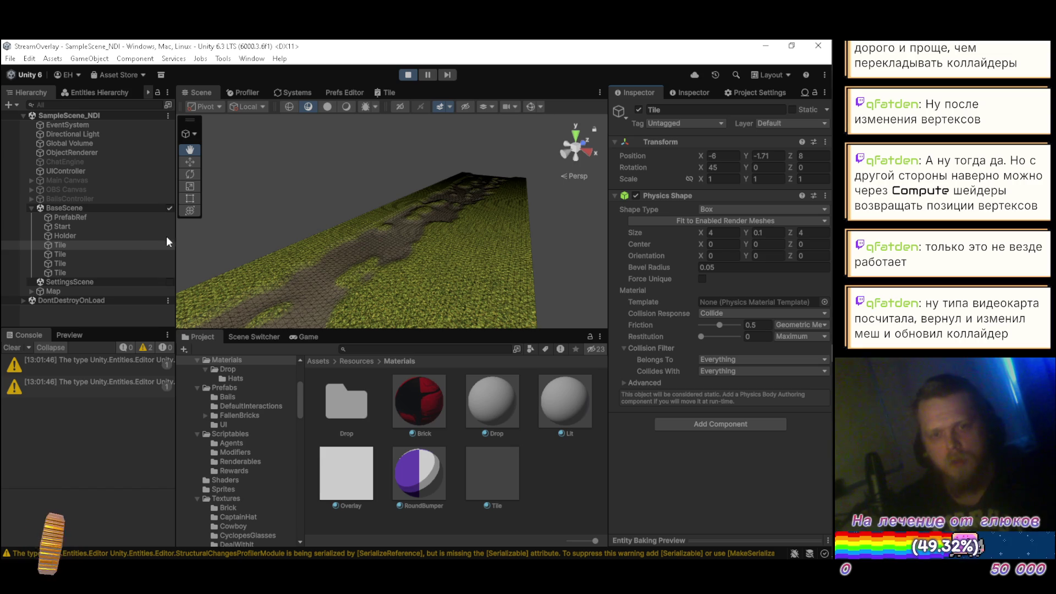
double_click(168, 208)
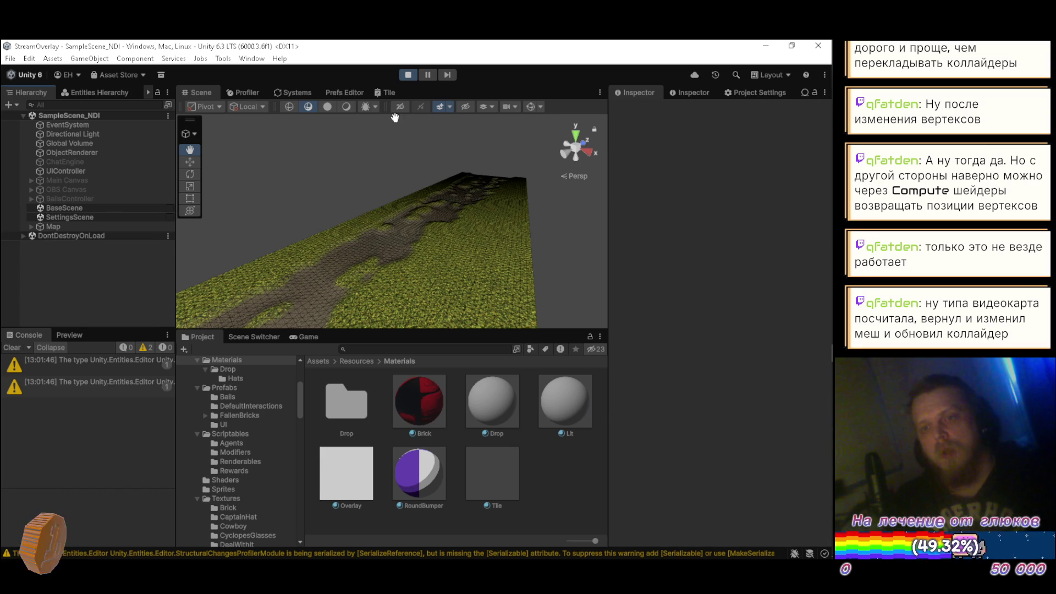
mouse_move(415, 259)
mouse_down()
mouse_move(481, 184)
mouse_move(245, 241)
mouse_move(275, 224)
mouse_move(454, 203)
mouse_move(377, 220)
mouse_move(268, 207)
mouse_up()
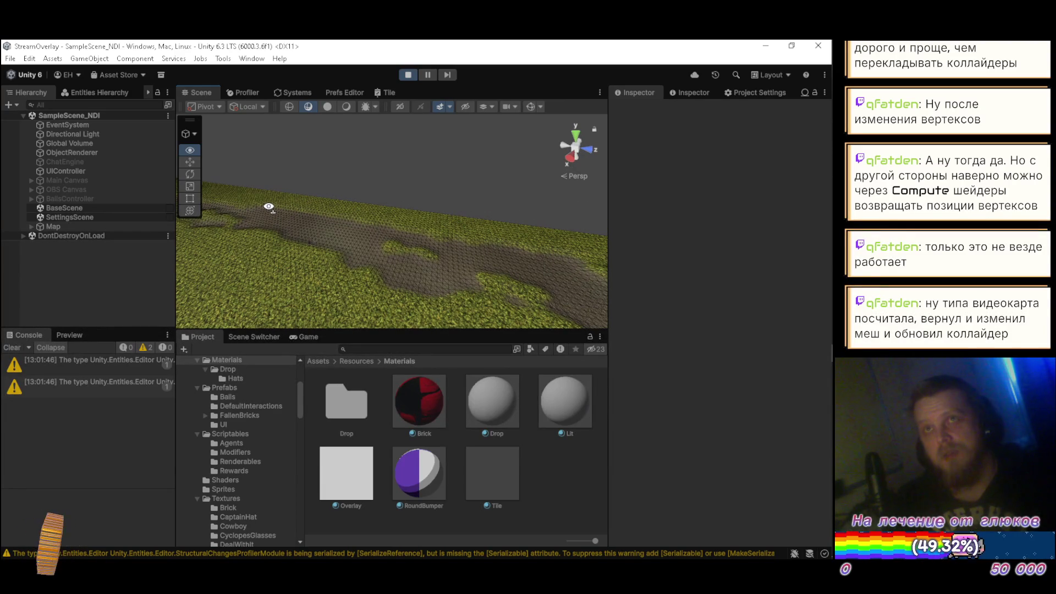
mouse_move(269, 207)
mouse_down()
mouse_move(347, 209)
mouse_move(368, 184)
mouse_up()
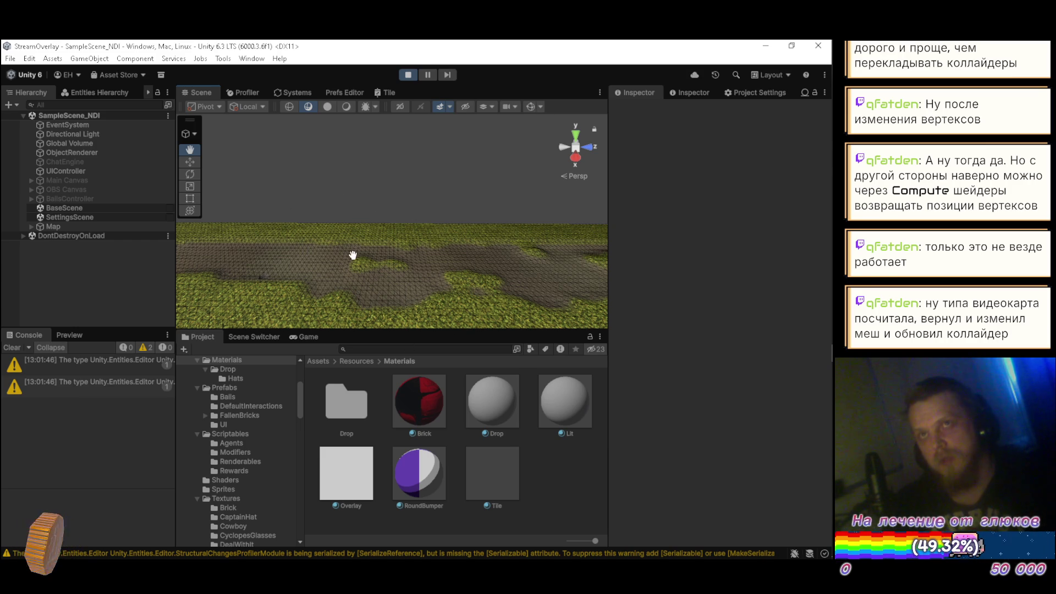
mouse_move(349, 257)
mouse_down()
mouse_move(513, 233)
mouse_move(383, 257)
mouse_up()
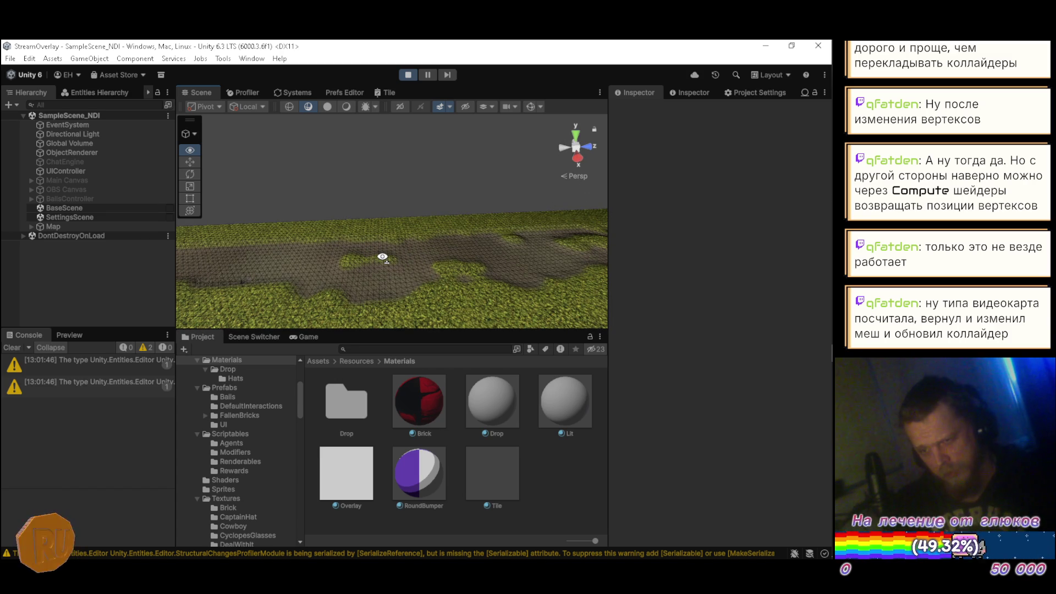
mouse_move(383, 257)
mouse_down()
mouse_move(471, 238)
mouse_move(424, 229)
mouse_move(406, 255)
mouse_move(357, 259)
mouse_up()
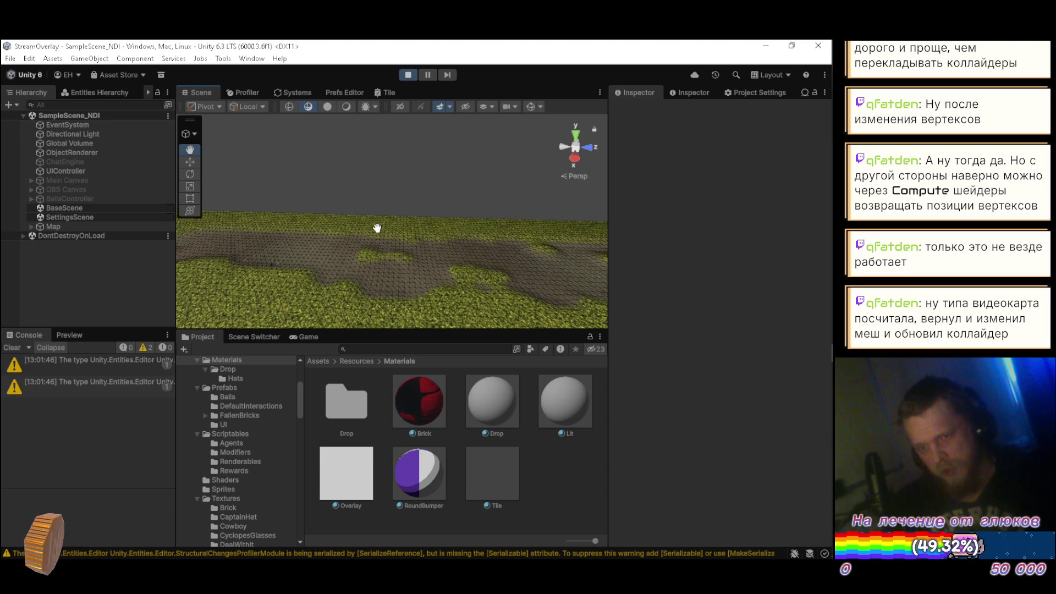
mouse_move(361, 251)
mouse_down()
mouse_move(479, 254)
mouse_move(271, 254)
mouse_move(182, 242)
mouse_move(231, 229)
mouse_move(303, 232)
mouse_move(272, 251)
mouse_move(282, 240)
mouse_up()
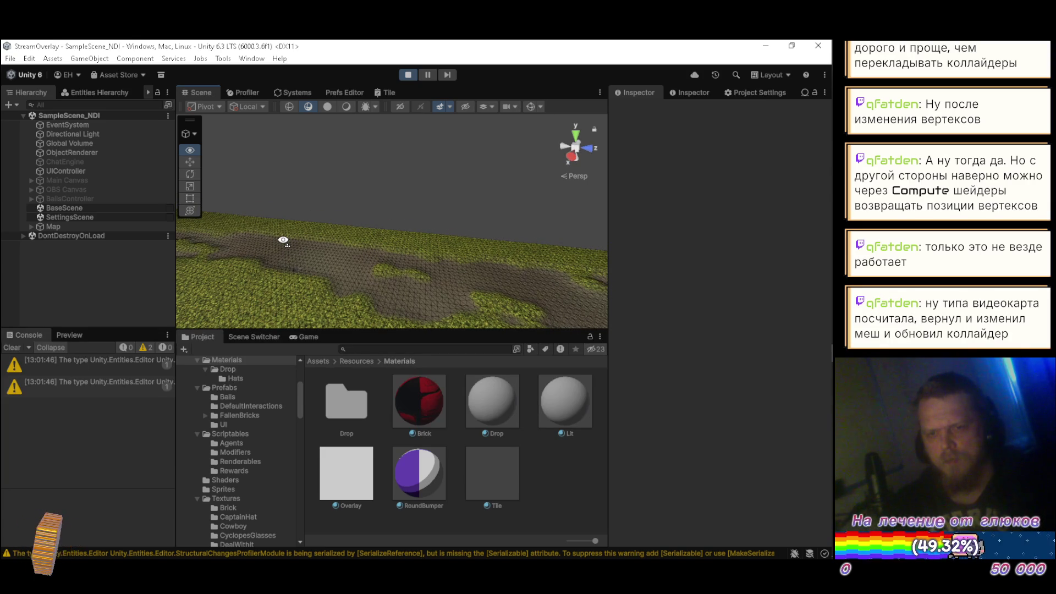
mouse_move(321, 236)
mouse_down()
mouse_move(374, 235)
mouse_move(349, 249)
mouse_move(211, 244)
mouse_move(368, 243)
mouse_move(469, 224)
mouse_move(511, 241)
mouse_move(332, 246)
mouse_move(159, 231)
mouse_move(283, 229)
mouse_up()
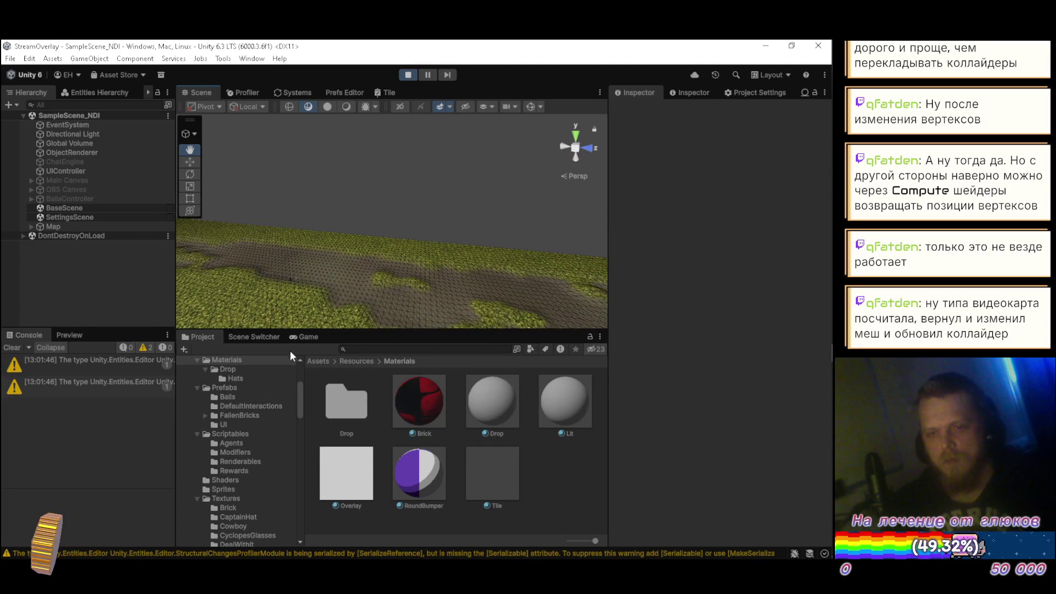
click(306, 336)
click(209, 337)
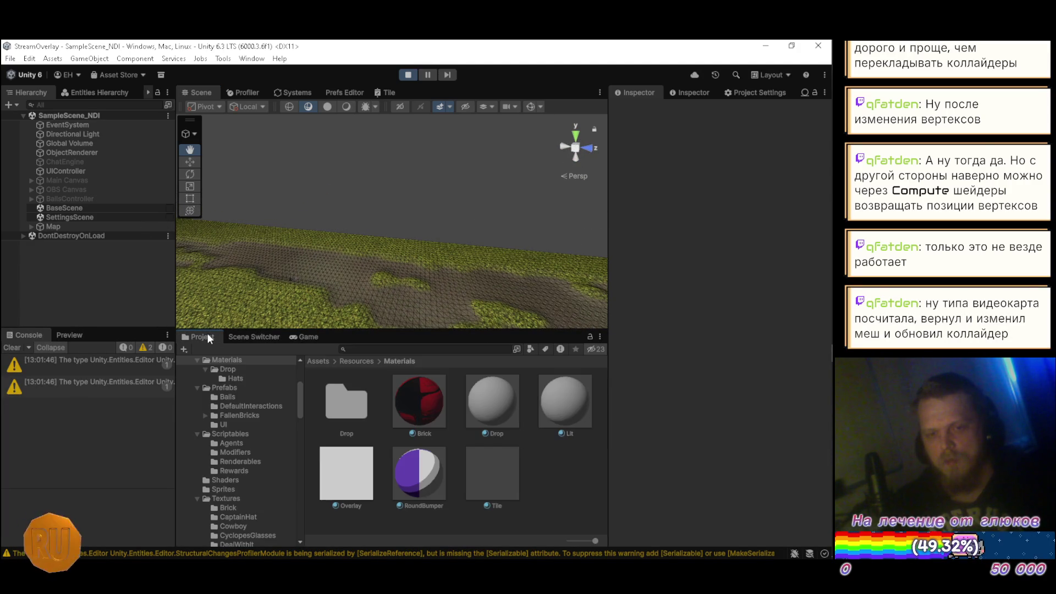
mouse_move(370, 212)
mouse_down()
mouse_move(501, 224)
mouse_move(280, 238)
mouse_up()
Step: Bring Firefox forward and switch to the DeepSeek 'Отладка' shader-debugging chat tab
mouse_move(813, 102)
click(717, 112)
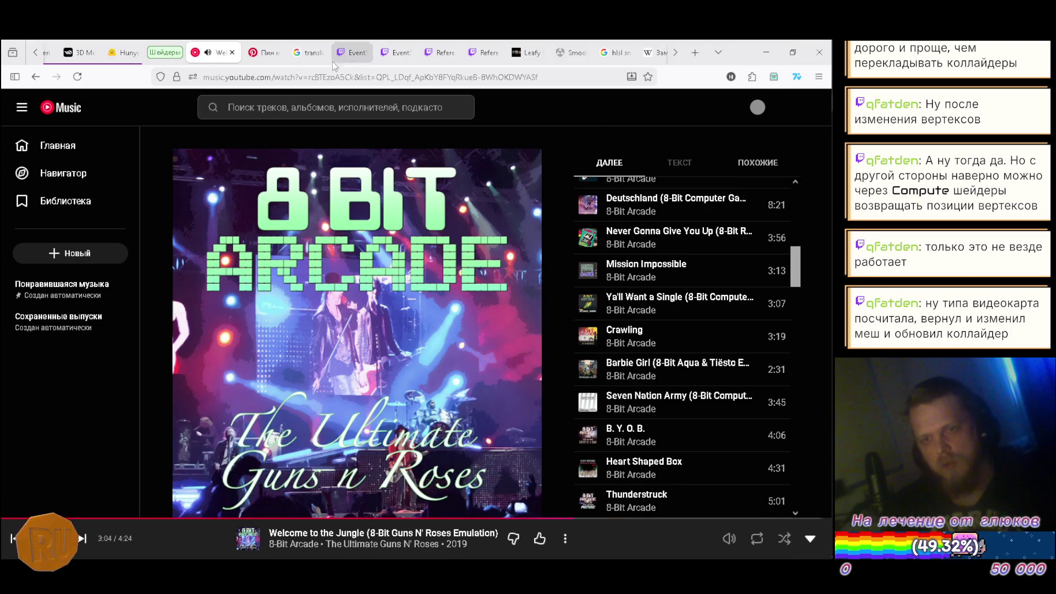
click(34, 53)
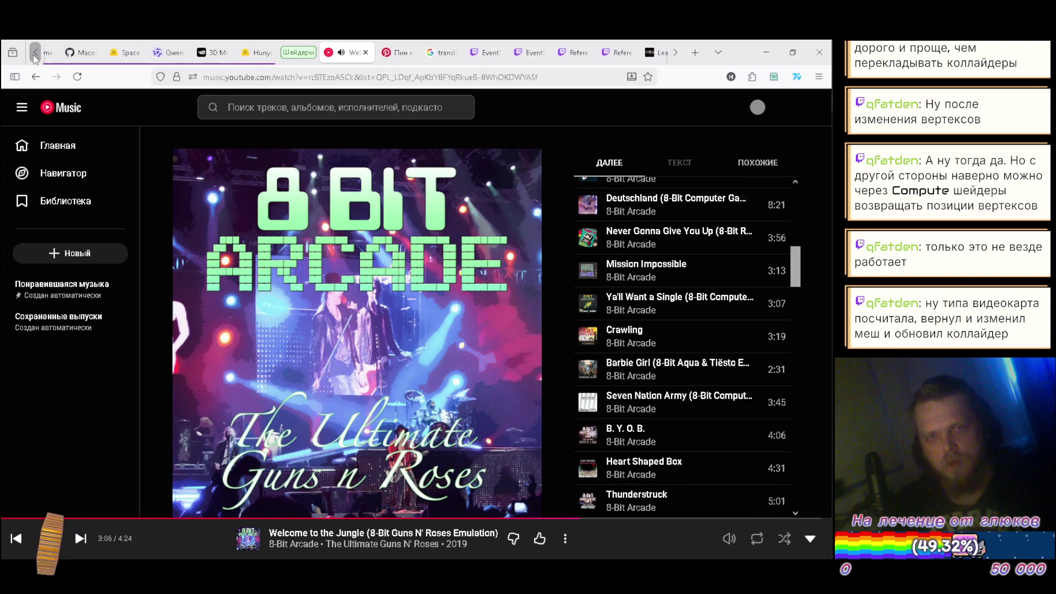
click(34, 52)
click(195, 53)
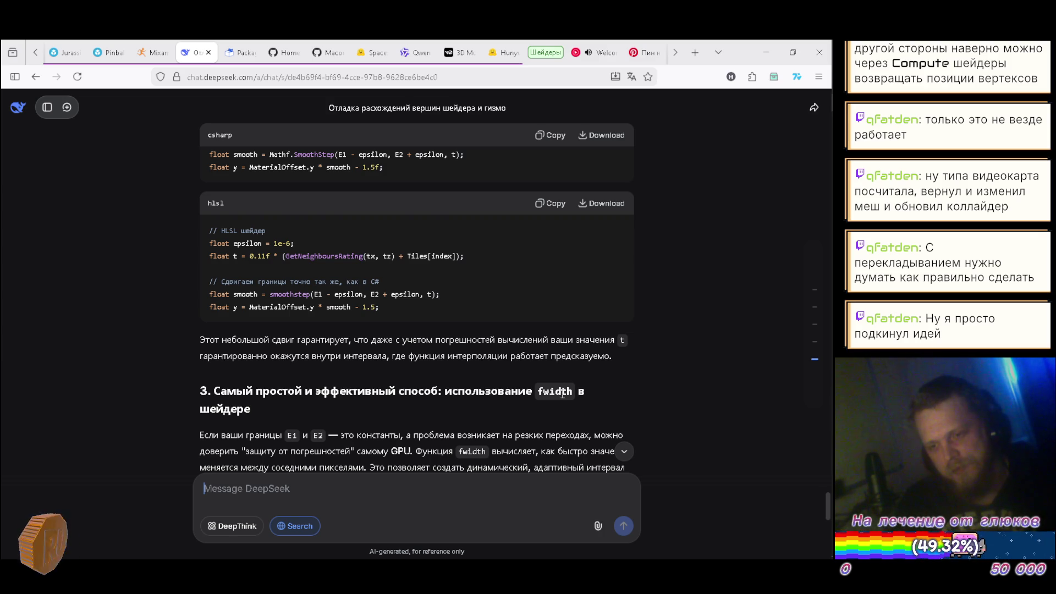
Step: Scroll the DeepSeek answer to the C# and HLSL smoothstep snippets widened by epsilon 1e-6
scroll(560, 396, down, 2)
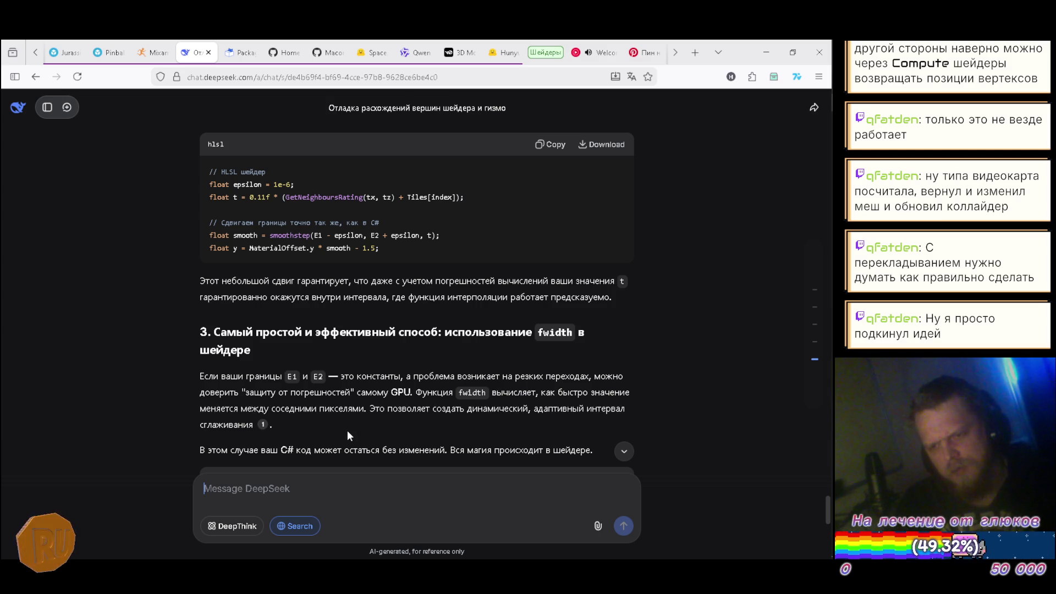
scroll(266, 405, down, 1)
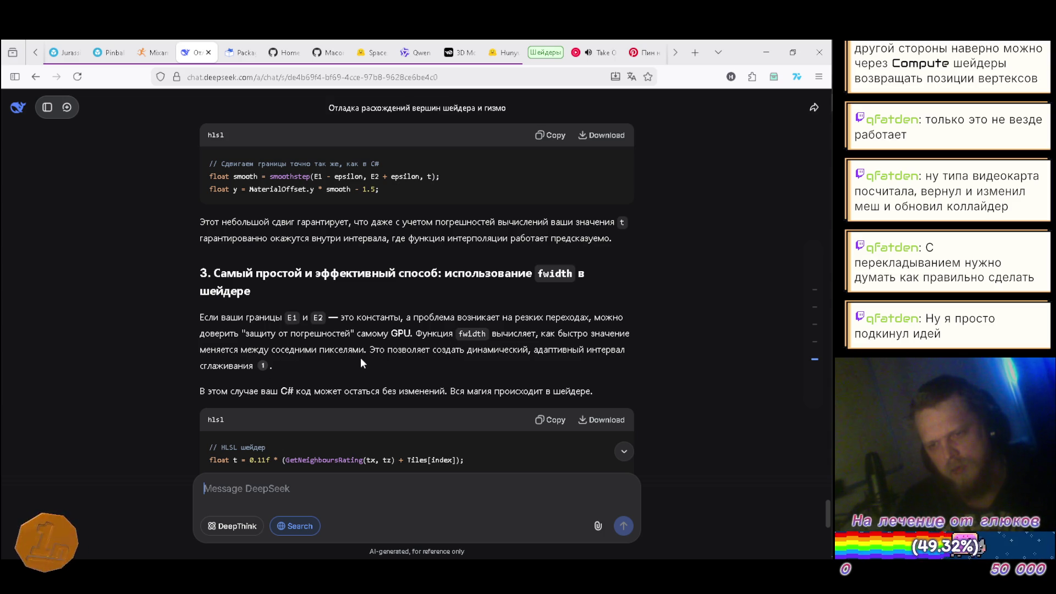
scroll(360, 361, down, 2)
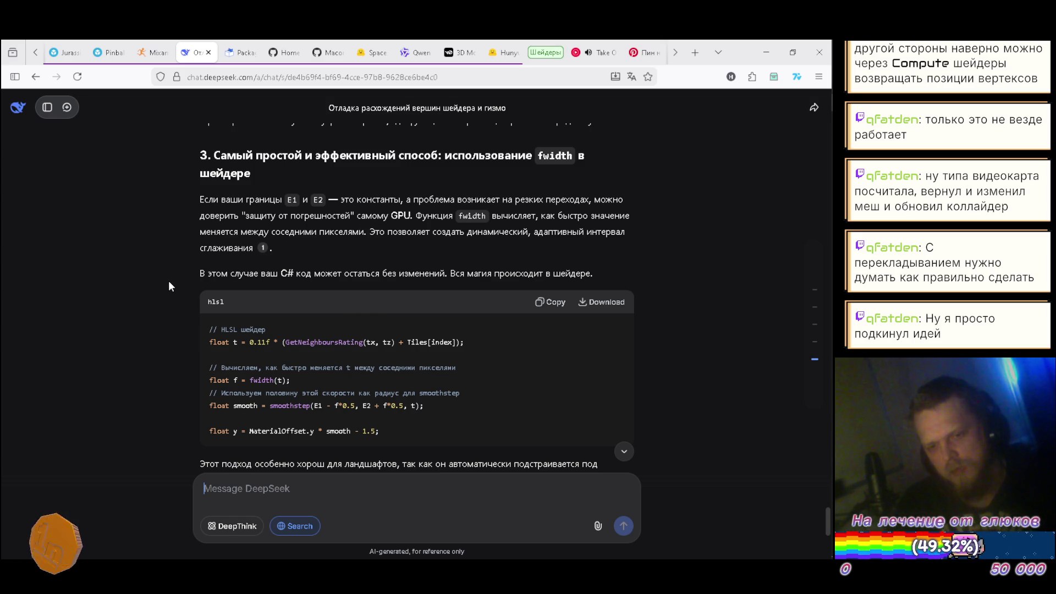
scroll(169, 280, down, 1)
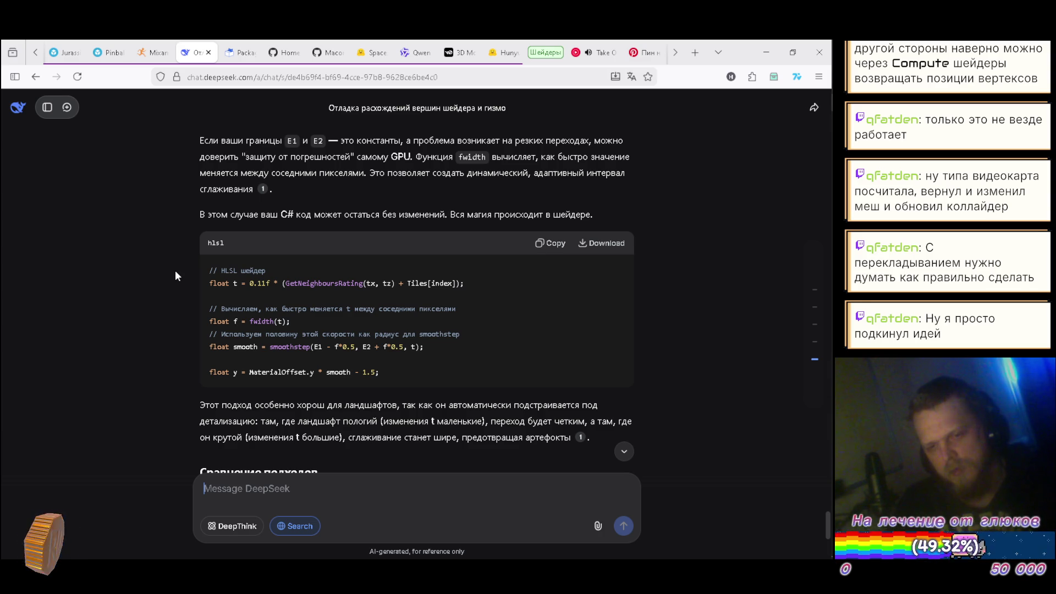
scroll(175, 270, down, 1)
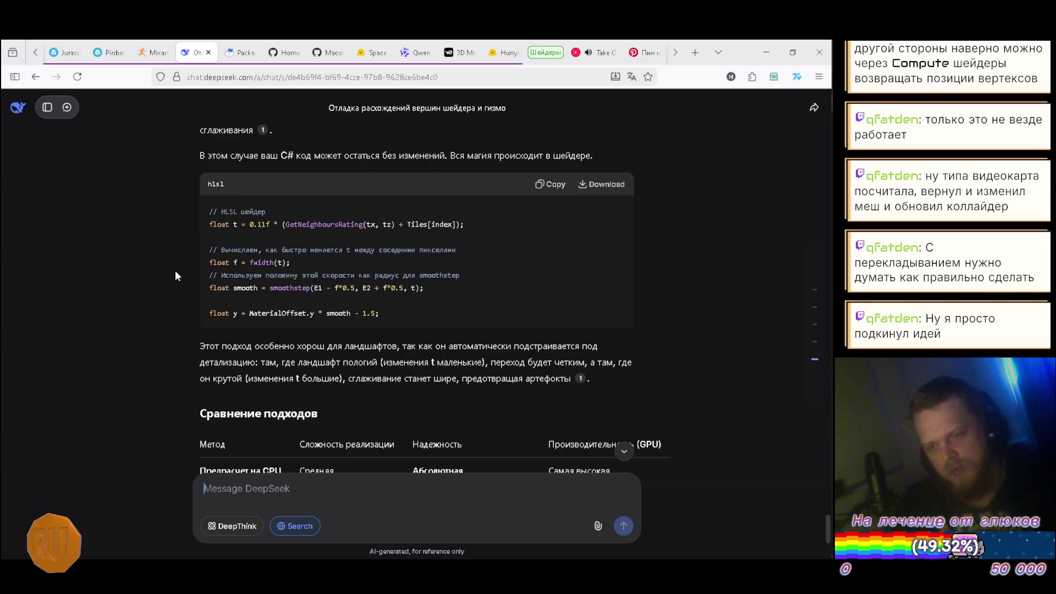
scroll(175, 269, down, 1)
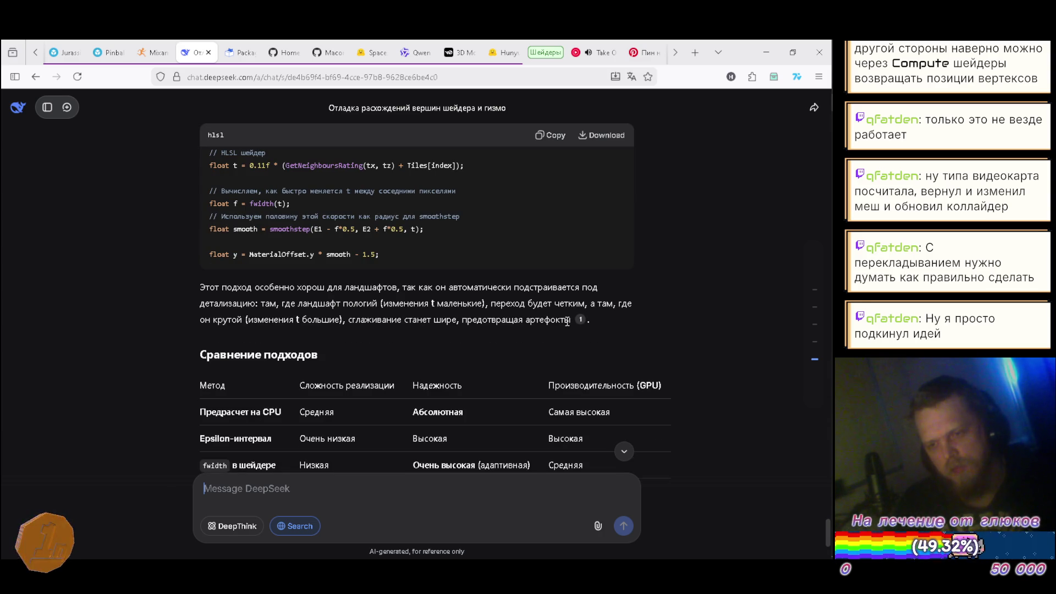
drag(572, 320, 525, 321)
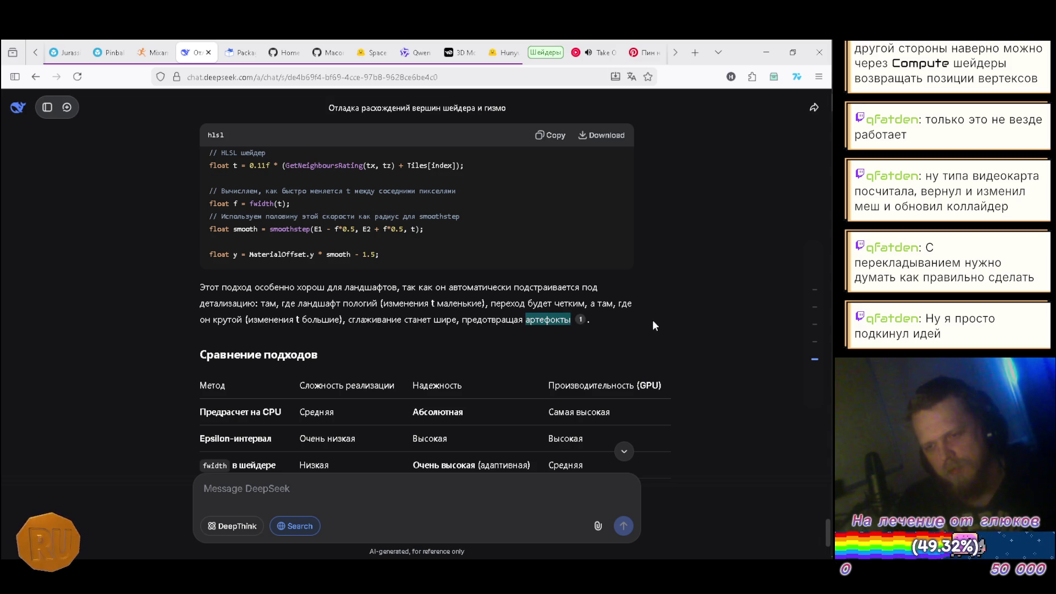
scroll(648, 302, up, 5)
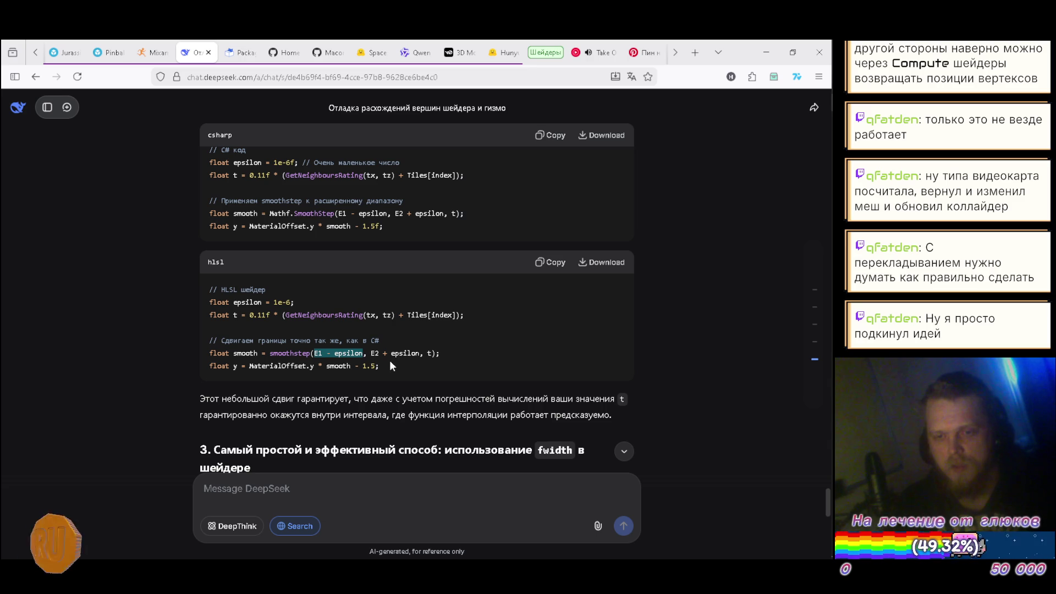
Step: Highlight 'E2 + epsilon' in the HLSL line smoothstep(E1 - epsilon, E2 + epsilon, t)
drag(367, 353, 421, 357)
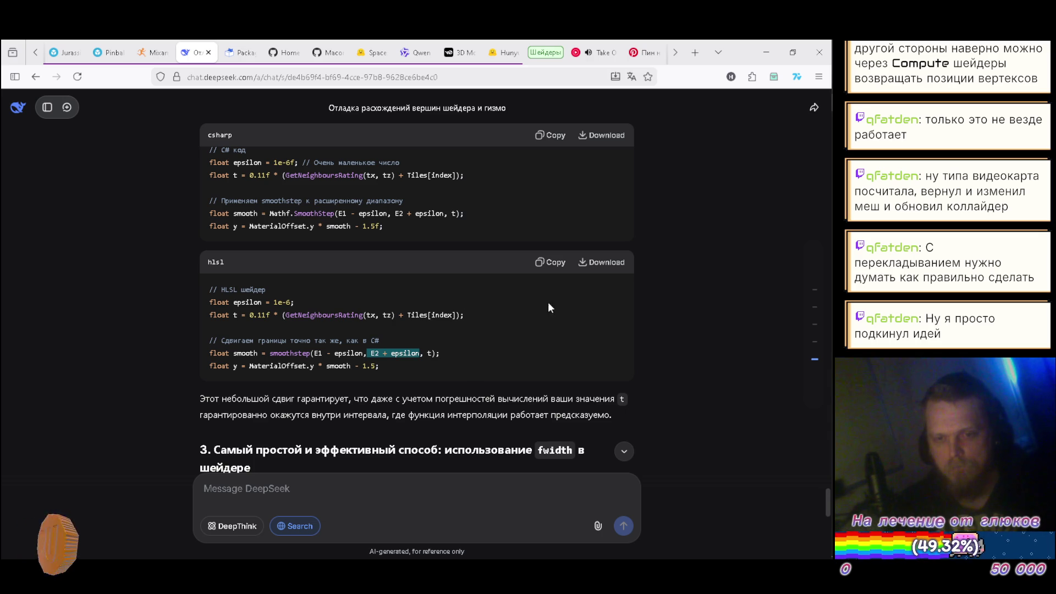
Step: Bring Visual Studio forward with the Tile.hlsl shader code open
mouse_move(832, 280)
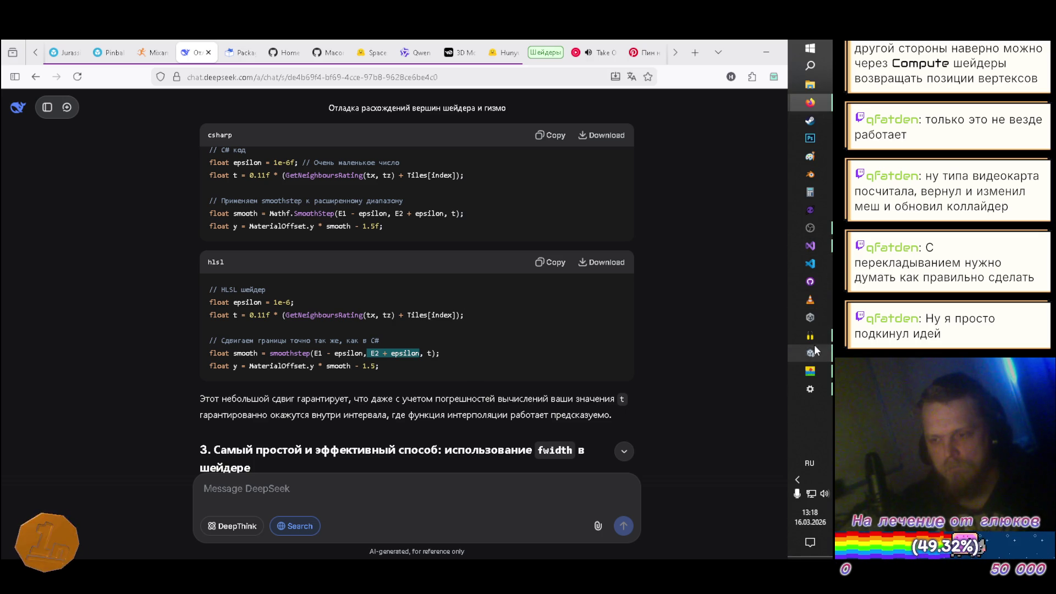
click(813, 349)
click(810, 246)
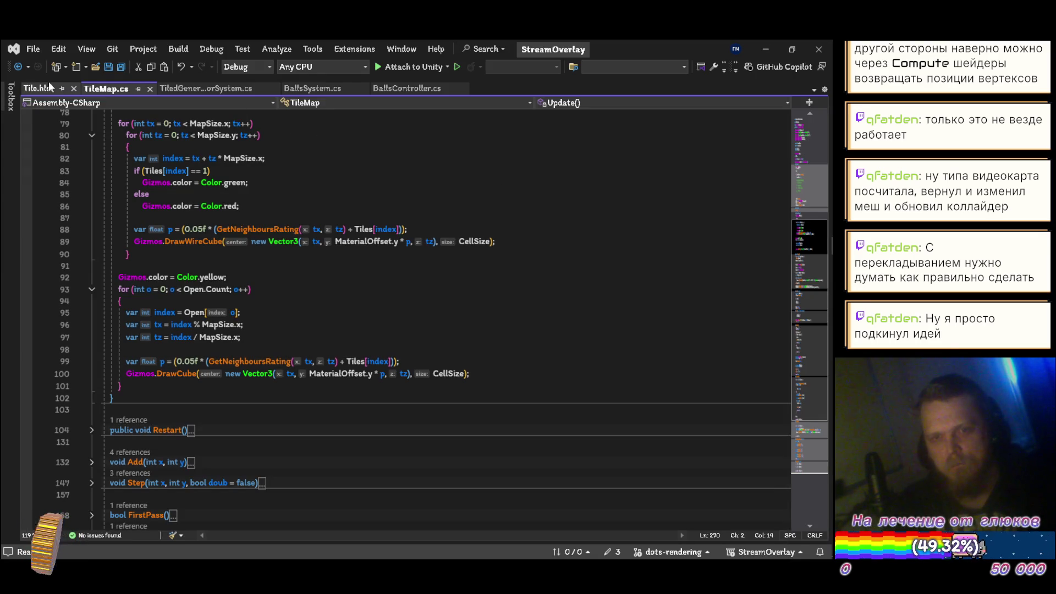
click(40, 88)
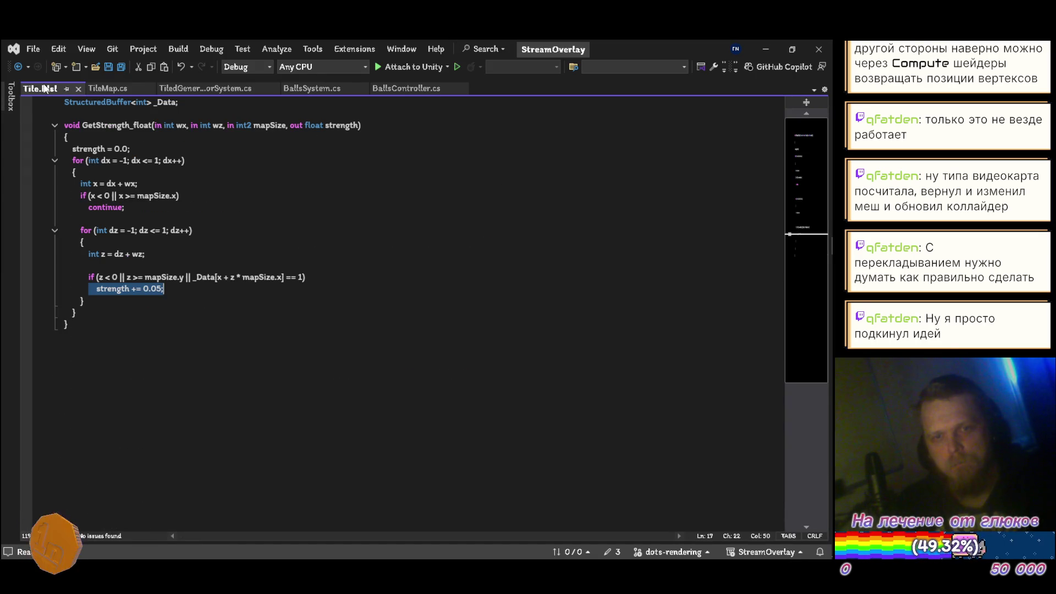
Step: Add 'strength = pow(strength, 3.0);' at the end of GetStrength_float and save Tile.hlsl
click(144, 303)
key(Down)
key(Return)
key(Return)
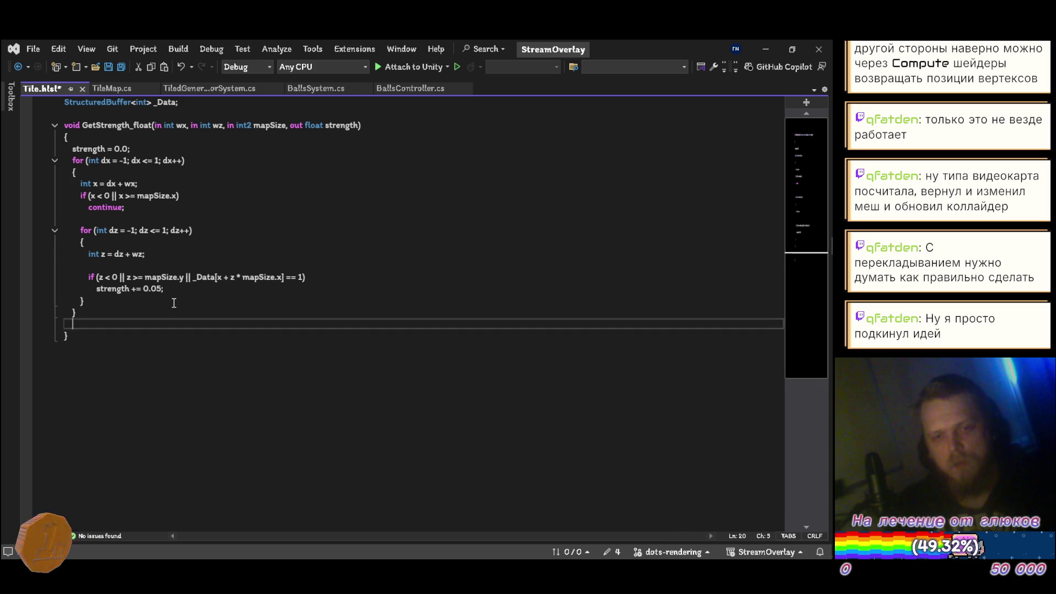
text(int)
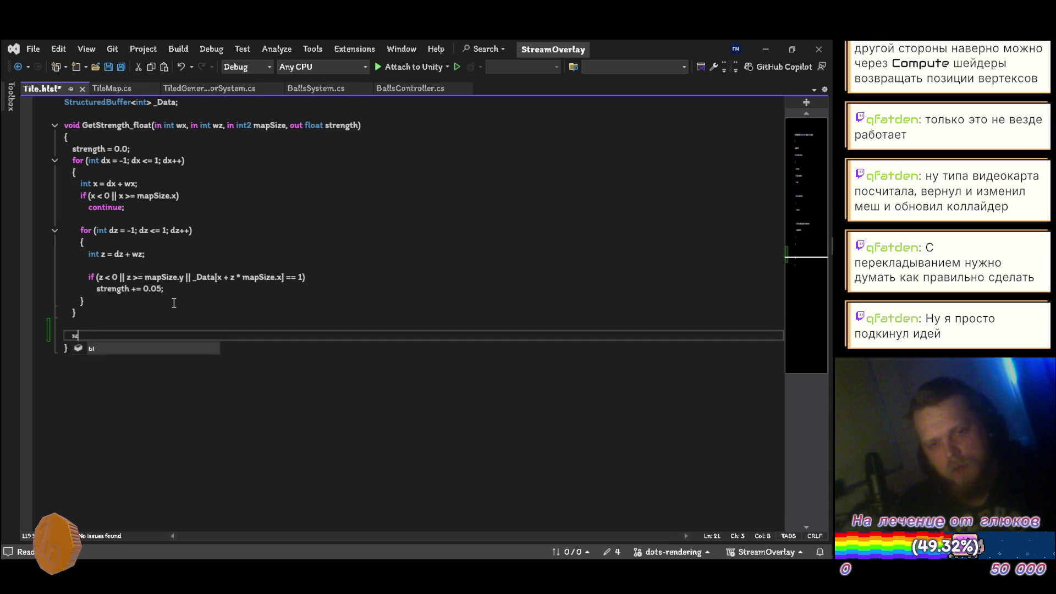
key(BackSpace)
key(BackSpace)
key(BackSpace)
text(st)
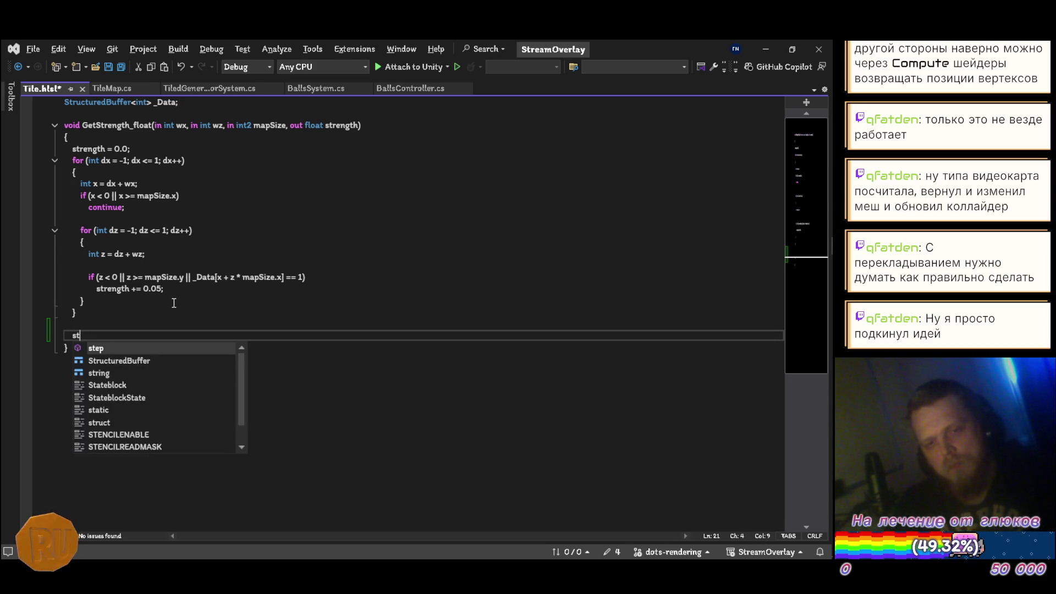
text(rength = )
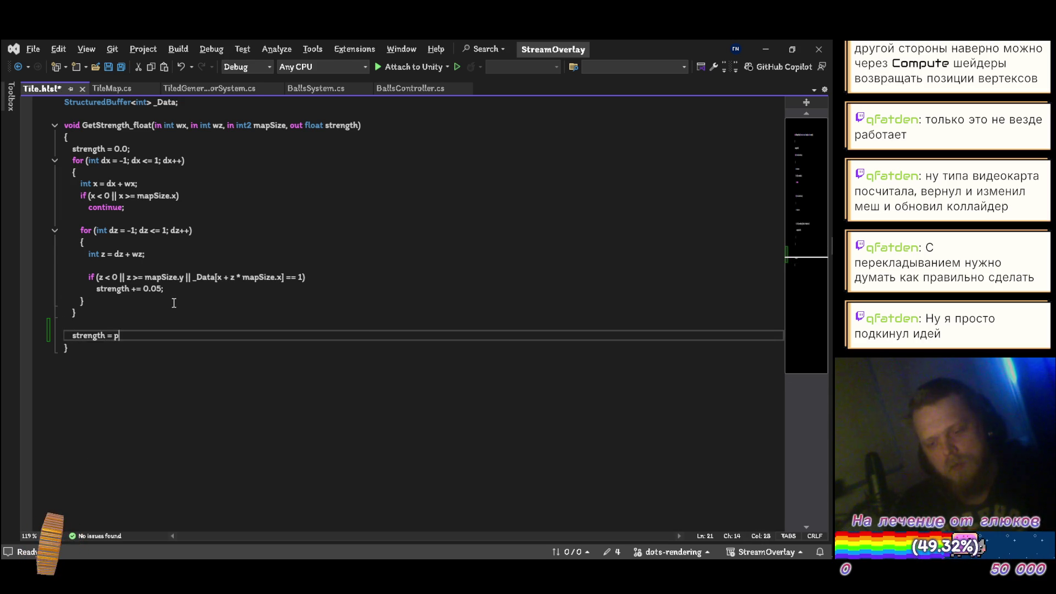
text(pow)
text((strength)
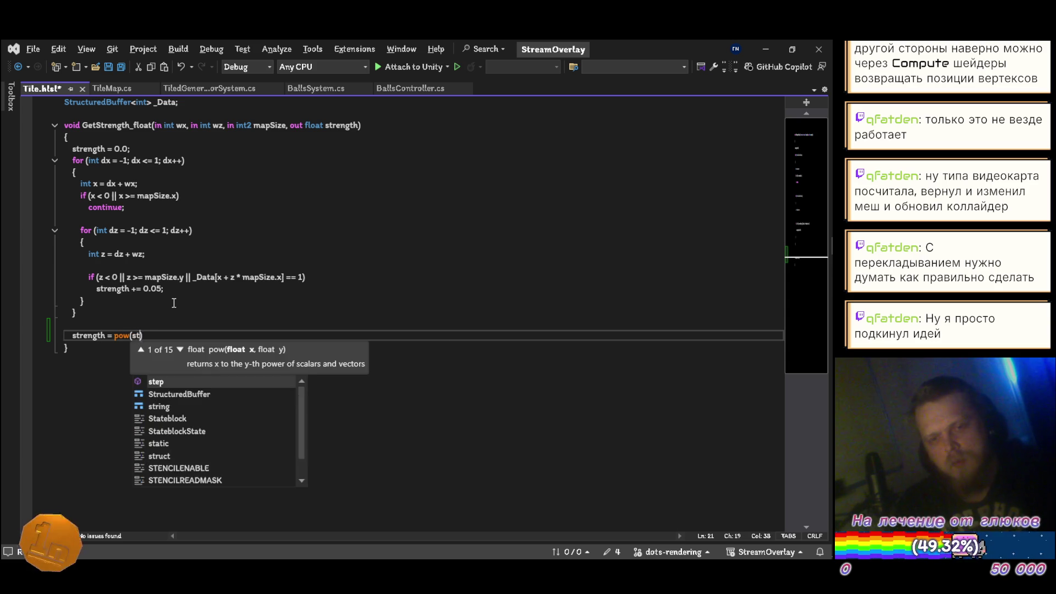
text(, 30)
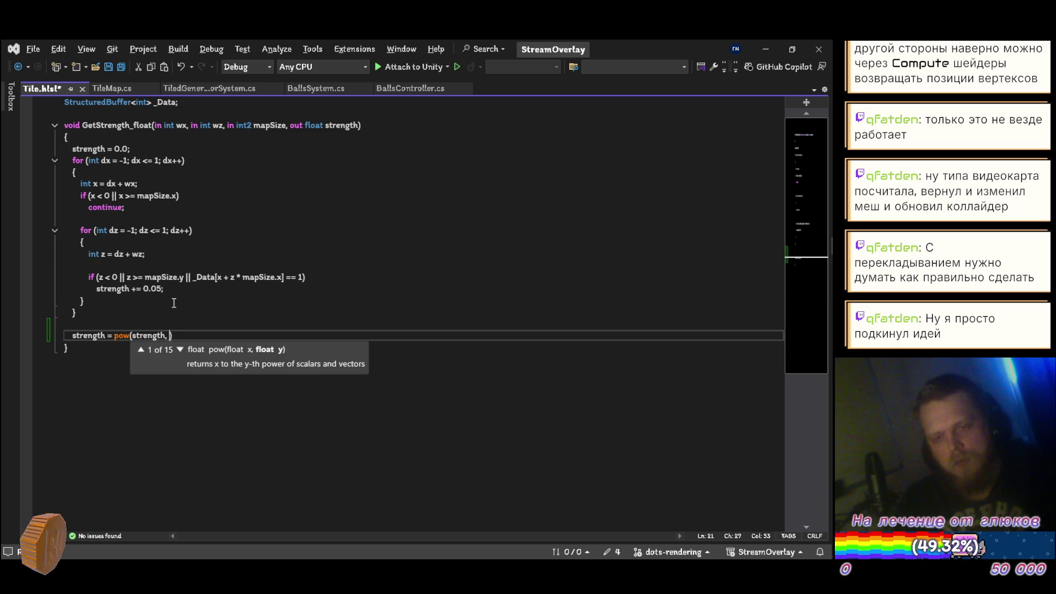
text(.0)
key(End)
key(ctrl+s)
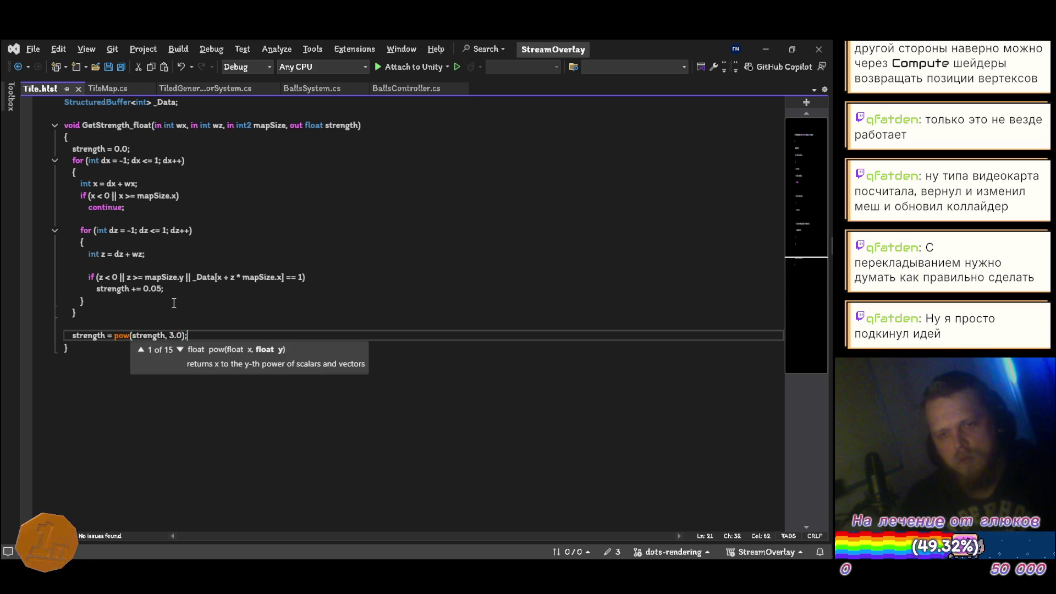
key(alt+Tab)
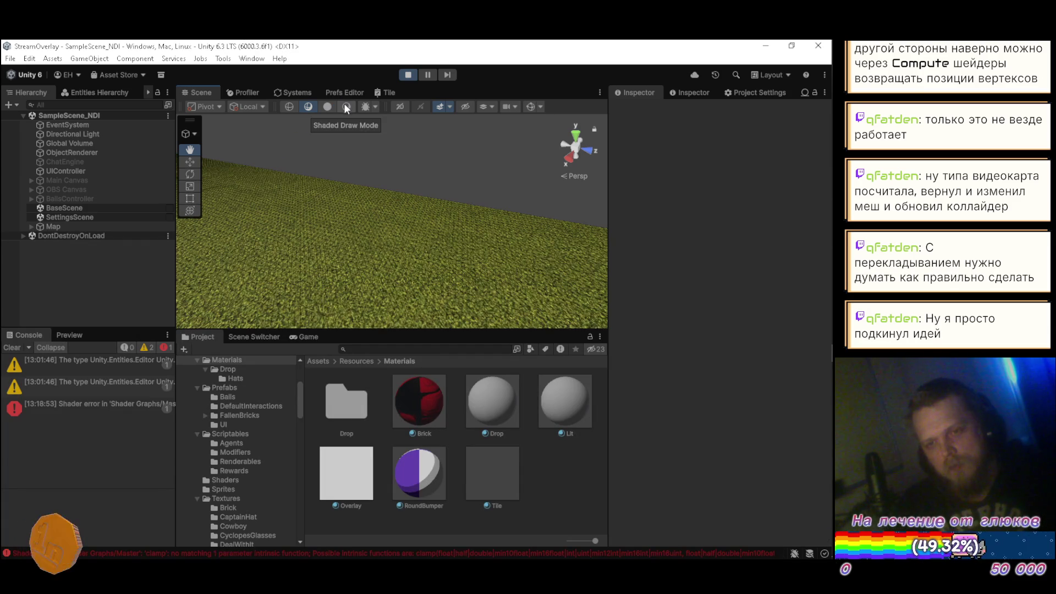
Step: Compare against the shader code, then orbit the Unity view to look along the terrain
key(alt+Tab)
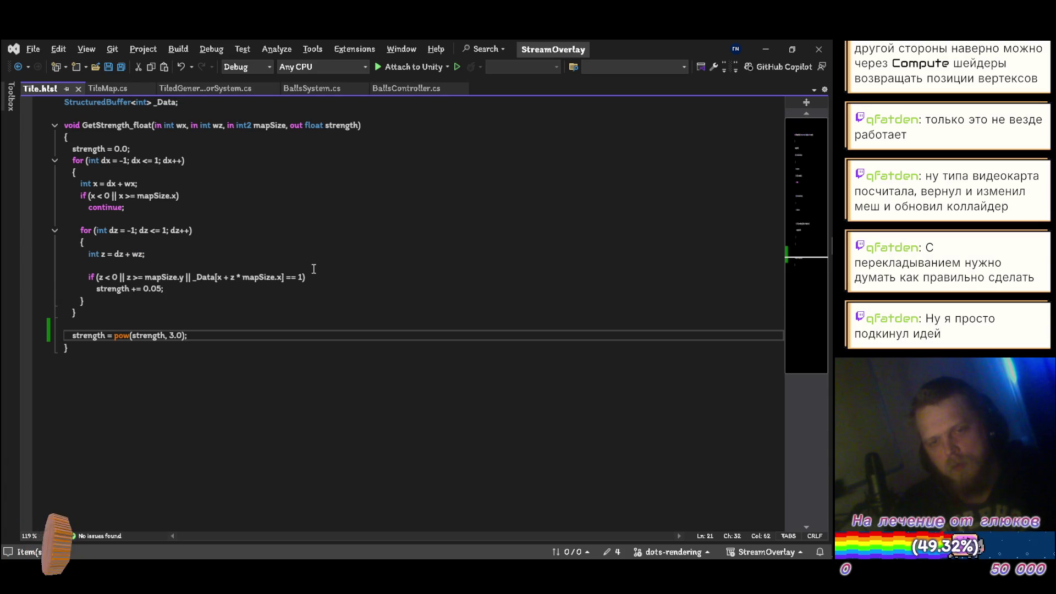
key(alt+Tab)
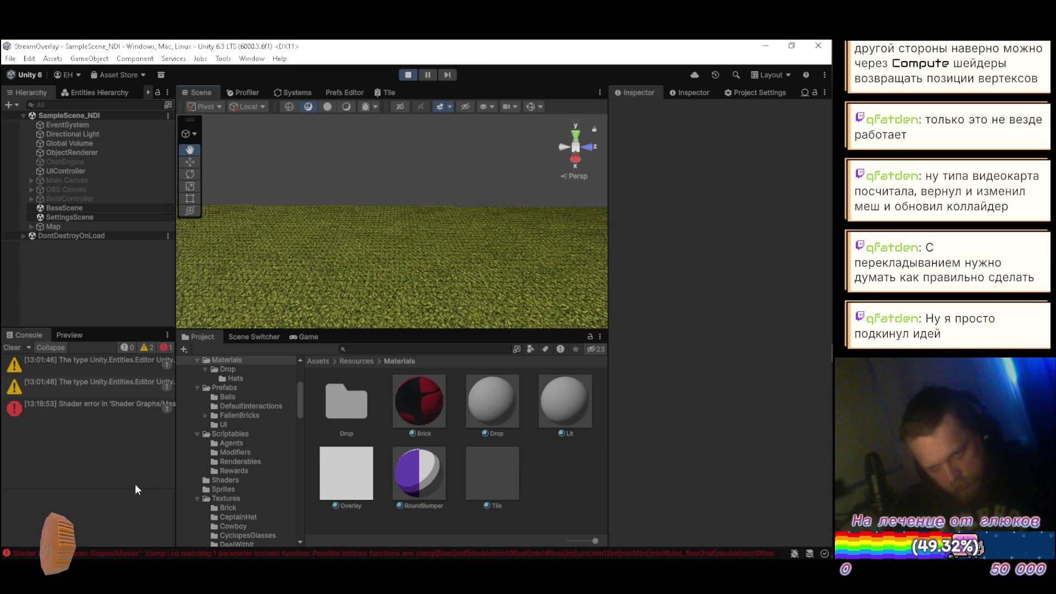
mouse_move(330, 247)
mouse_down()
mouse_move(370, 224)
mouse_move(302, 223)
mouse_move(405, 220)
mouse_move(385, 229)
mouse_up()
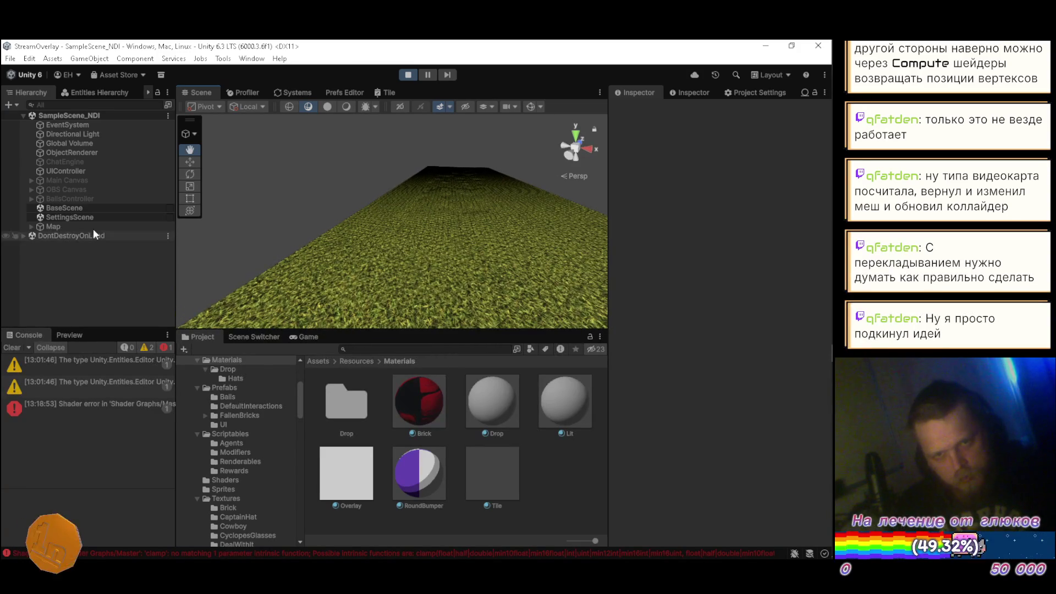
Step: Set the Tile material's Offset Y to -20 and view the dirt path up close
click(492, 475)
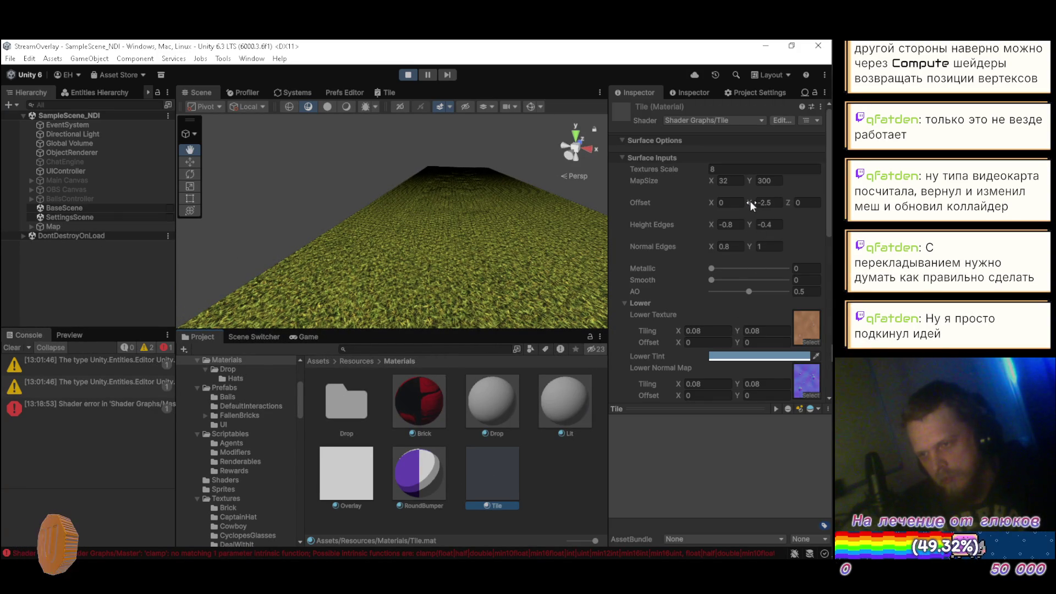
drag(731, 204, 557, 194)
mouse_move(448, 194)
mouse_down()
mouse_move(391, 189)
mouse_move(453, 191)
mouse_up()
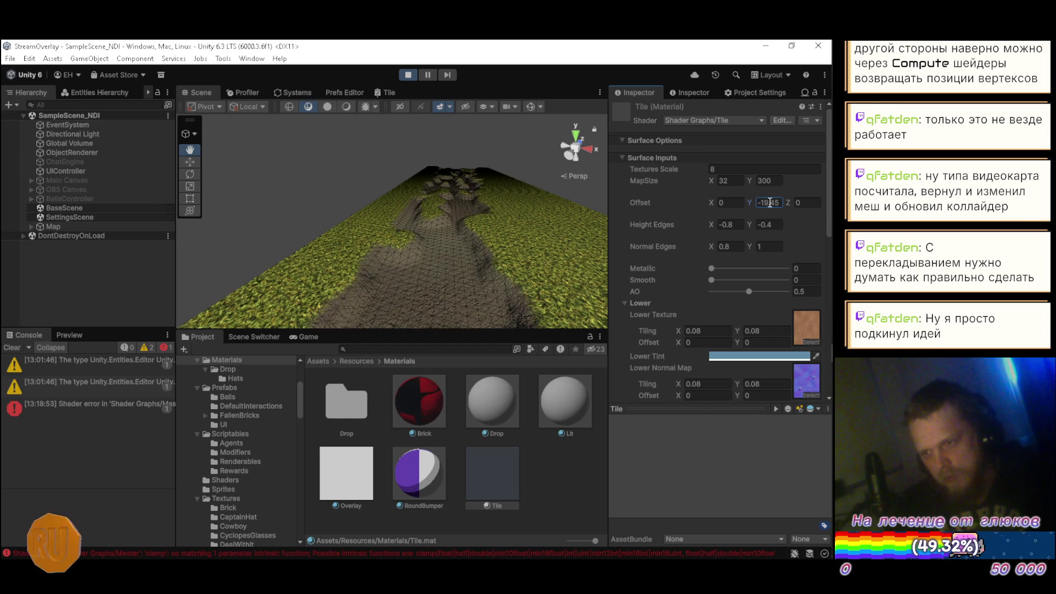
text(-20)
mouse_move(385, 275)
mouse_down()
mouse_move(411, 289)
mouse_move(316, 220)
mouse_move(427, 214)
mouse_move(462, 275)
mouse_move(520, 243)
mouse_move(428, 236)
mouse_move(550, 258)
mouse_move(544, 275)
mouse_move(564, 282)
mouse_move(562, 224)
mouse_move(506, 250)
mouse_move(489, 279)
mouse_move(518, 221)
mouse_move(473, 274)
mouse_move(431, 299)
mouse_move(236, 301)
mouse_move(410, 262)
mouse_move(410, 237)
mouse_move(424, 276)
mouse_move(475, 222)
mouse_move(533, 285)
mouse_move(500, 299)
mouse_move(366, 311)
mouse_move(490, 264)
mouse_move(523, 283)
mouse_move(444, 325)
mouse_move(414, 276)
mouse_move(346, 215)
mouse_up()
key(alt+Tab)
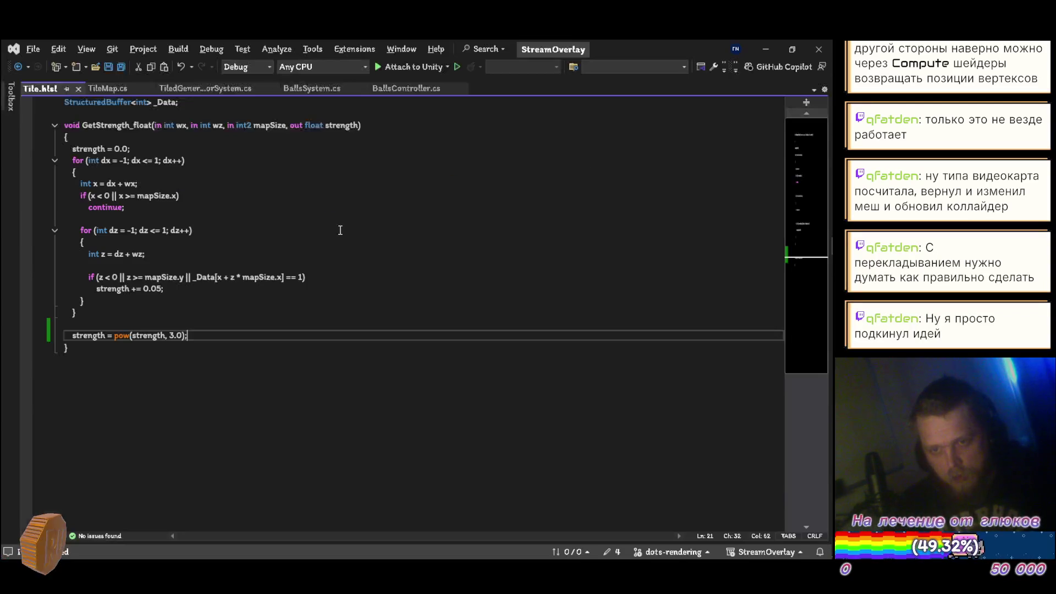
Step: Rewrite the final pow call's base as '1.0 + strength' and save Tile.hlsl to recompile
key(Left)
key(Left)
key(Left)
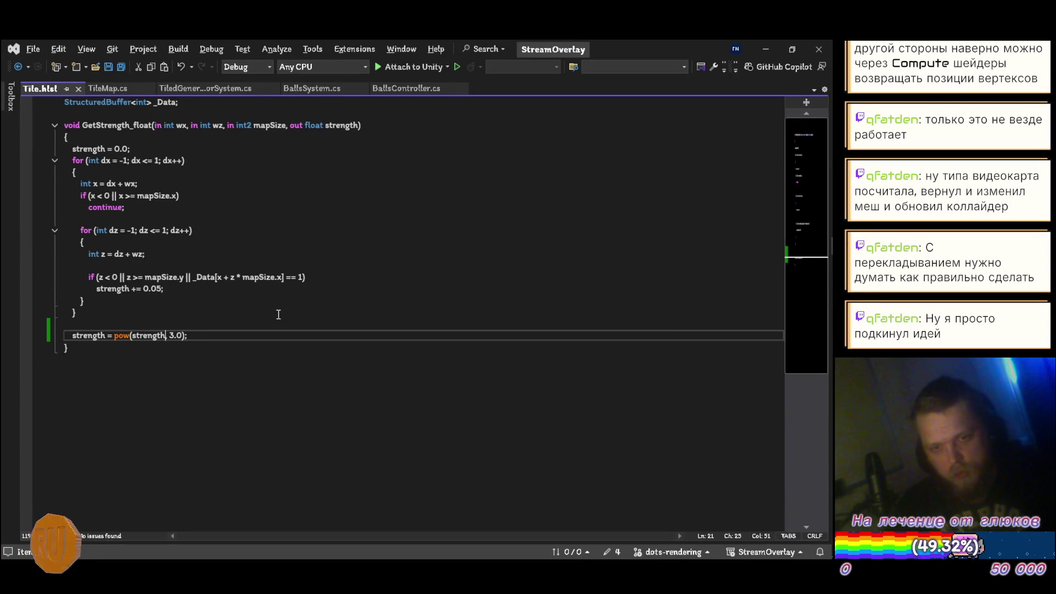
text(1.0 +)
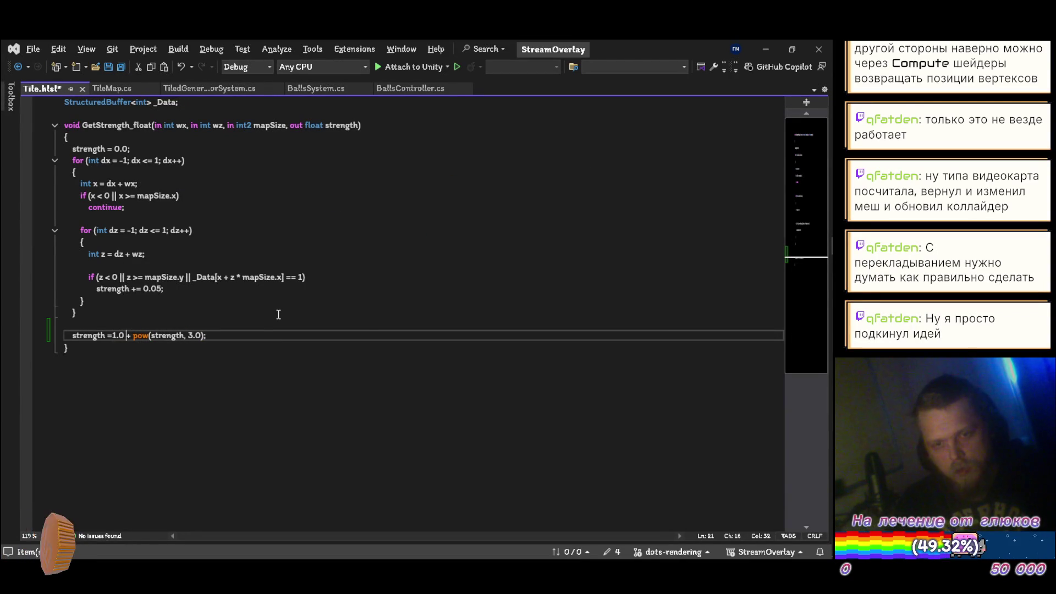
key(shift+Right)
key(BackSpace)
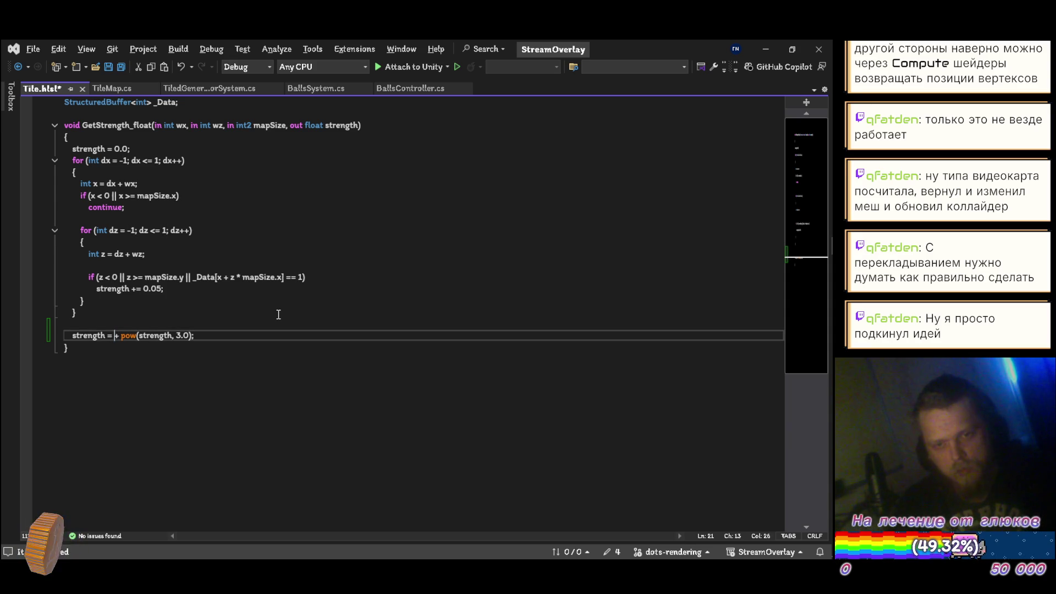
text(1.0 +)
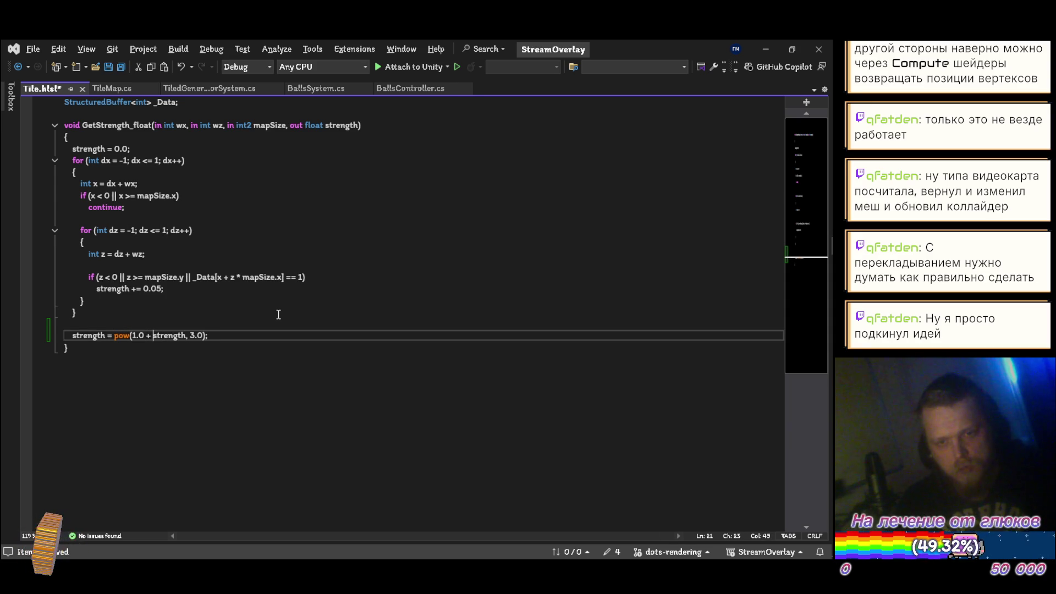
key(ctrl+s)
key(alt+Tab)
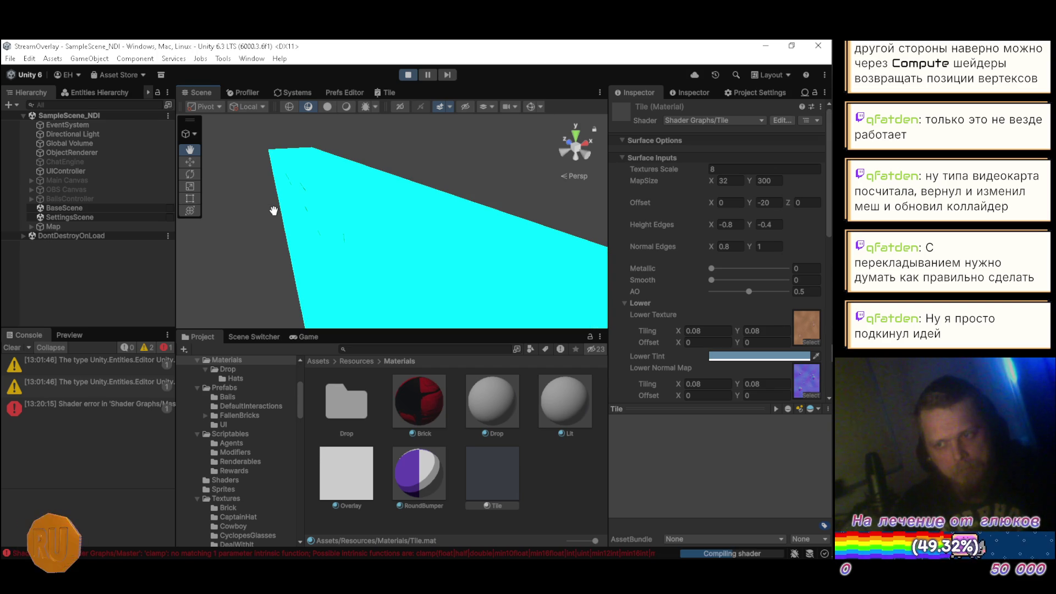
Step: Try Tile material Offset Y values -2, -1, then -2 again while orbiting the recompiled terrain
mouse_move(275, 212)
mouse_down()
mouse_move(471, 283)
mouse_move(547, 261)
mouse_move(456, 286)
mouse_move(358, 287)
mouse_move(264, 220)
mouse_up()
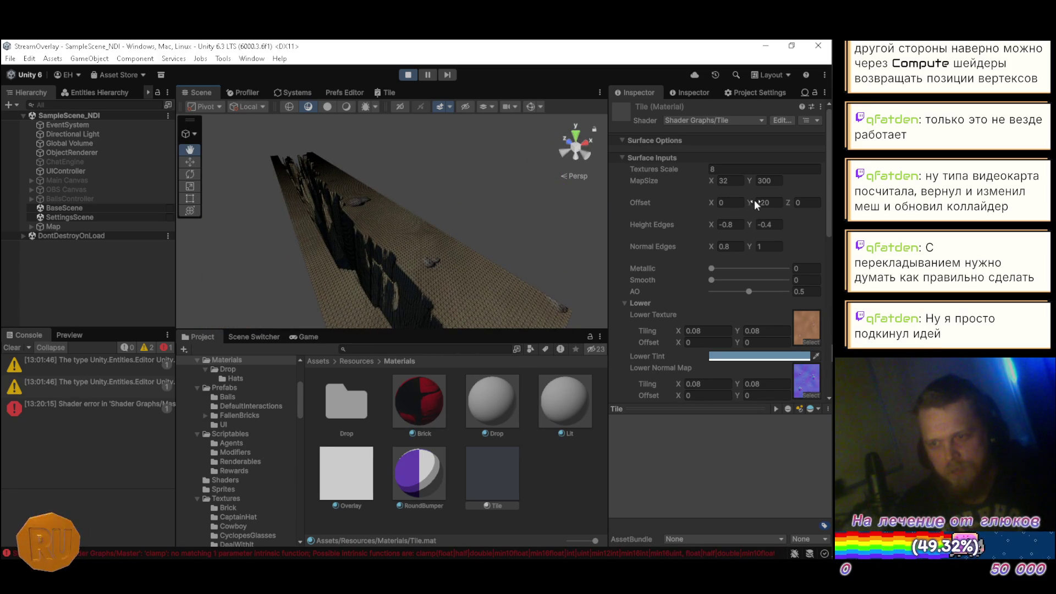
text(-2)
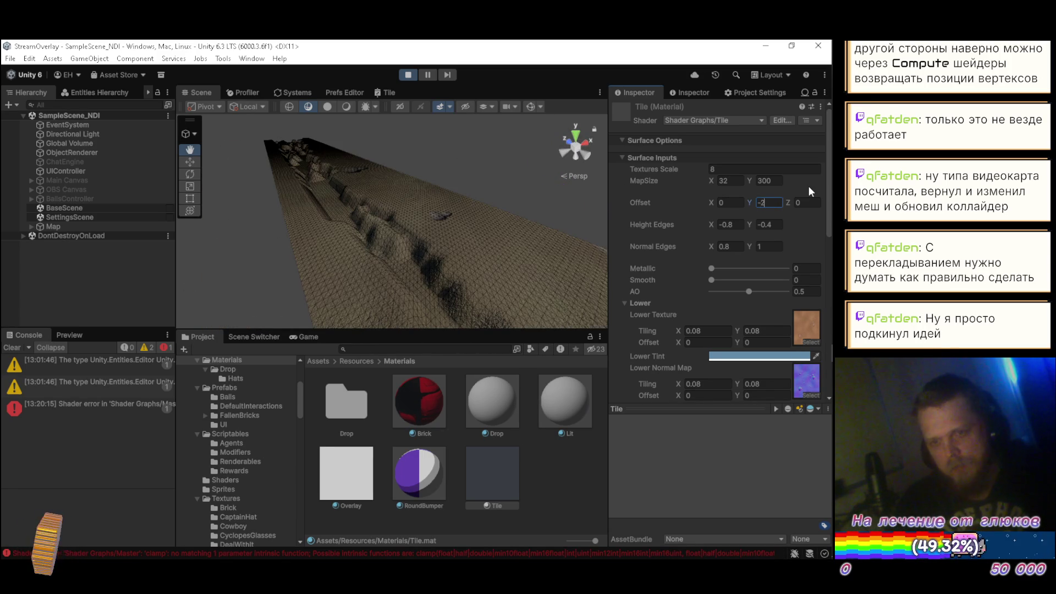
mouse_move(483, 249)
mouse_down()
mouse_move(473, 187)
mouse_move(577, 204)
mouse_move(571, 157)
mouse_move(586, 190)
mouse_up()
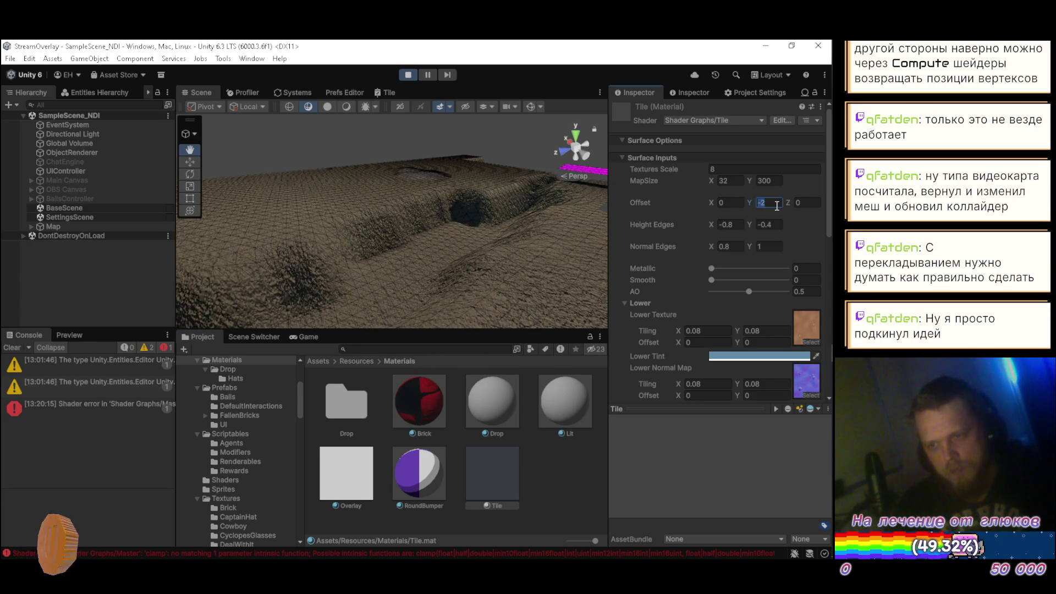
text(-1)
mouse_move(352, 220)
mouse_down()
mouse_move(377, 200)
mouse_move(440, 191)
mouse_up()
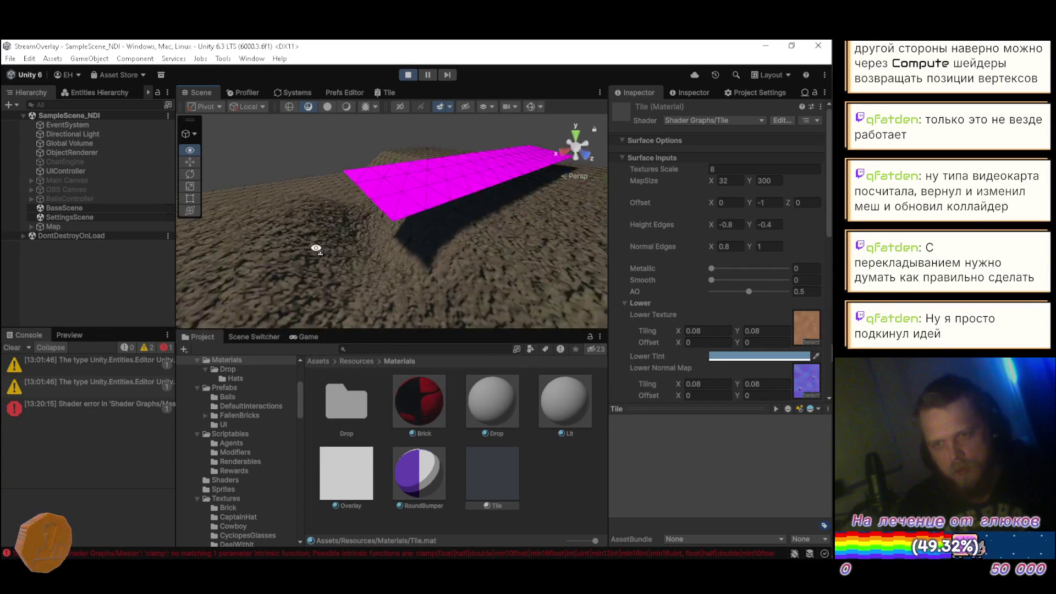
mouse_move(493, 246)
mouse_down()
mouse_move(528, 229)
mouse_move(385, 229)
mouse_move(419, 236)
mouse_move(476, 215)
mouse_move(481, 229)
mouse_move(464, 231)
mouse_move(536, 243)
mouse_move(451, 242)
mouse_up()
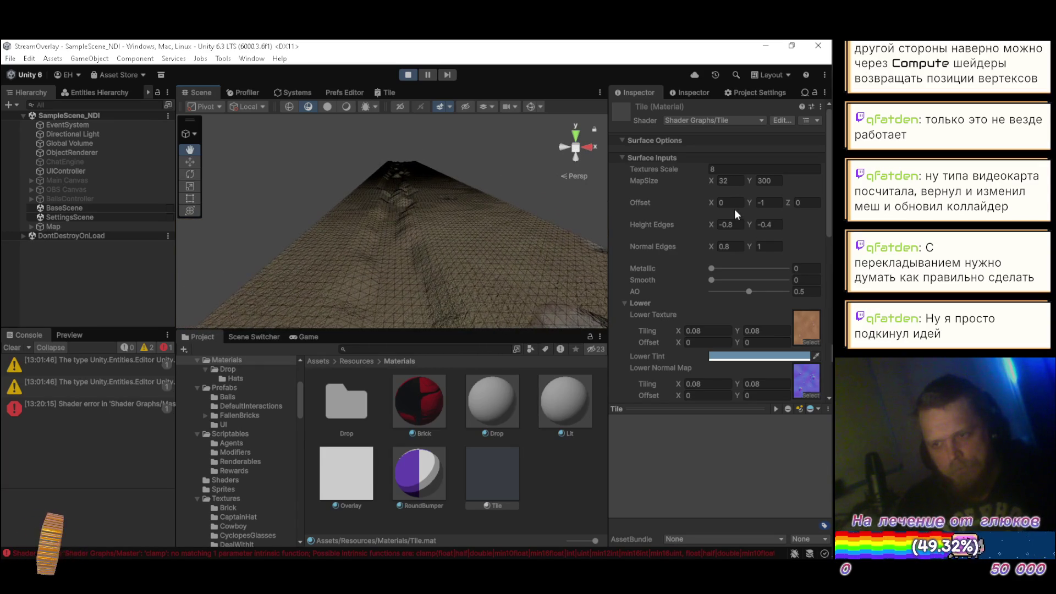
text(-2)
mouse_move(358, 231)
mouse_down()
mouse_move(235, 235)
mouse_move(318, 292)
mouse_move(366, 233)
mouse_move(522, 209)
mouse_up()
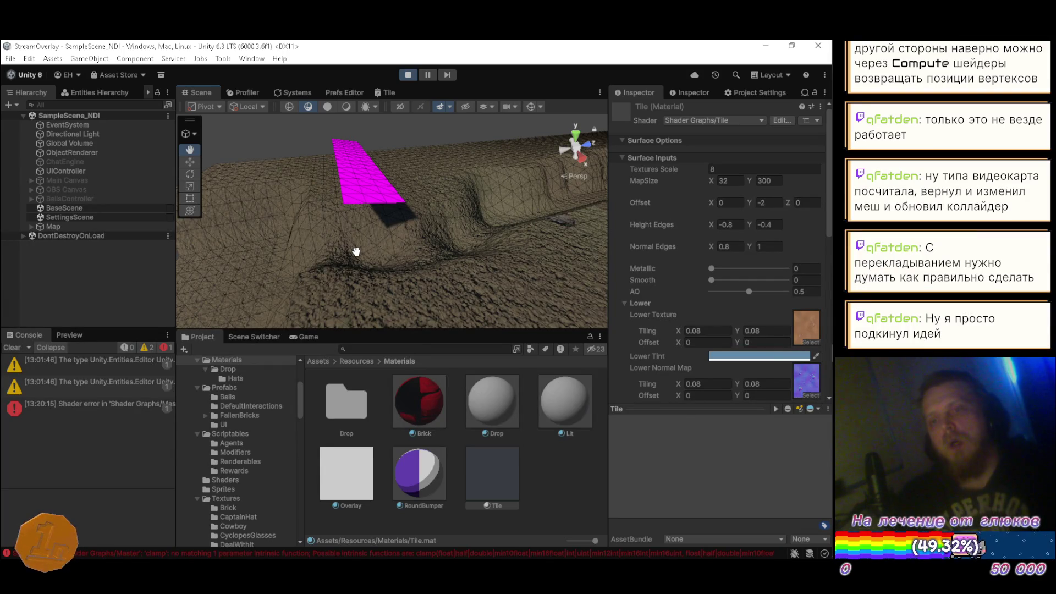
key(alt+Tab)
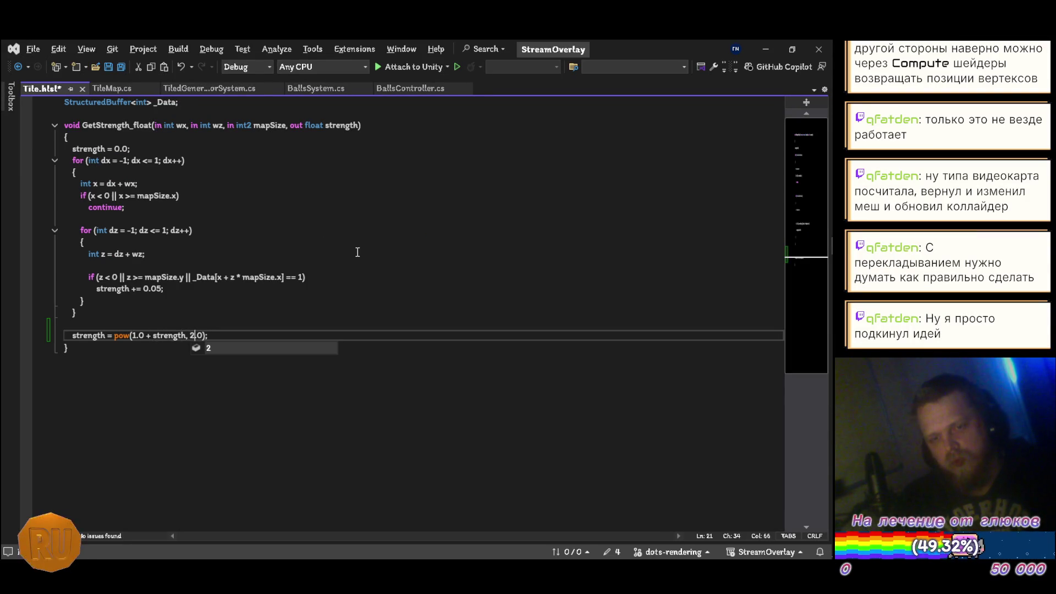
Step: Change the pow base to '0.5 + strength', save Tile.hlsl, and check the grass-and-dirt terrain in Unity
key(alt+Tab)
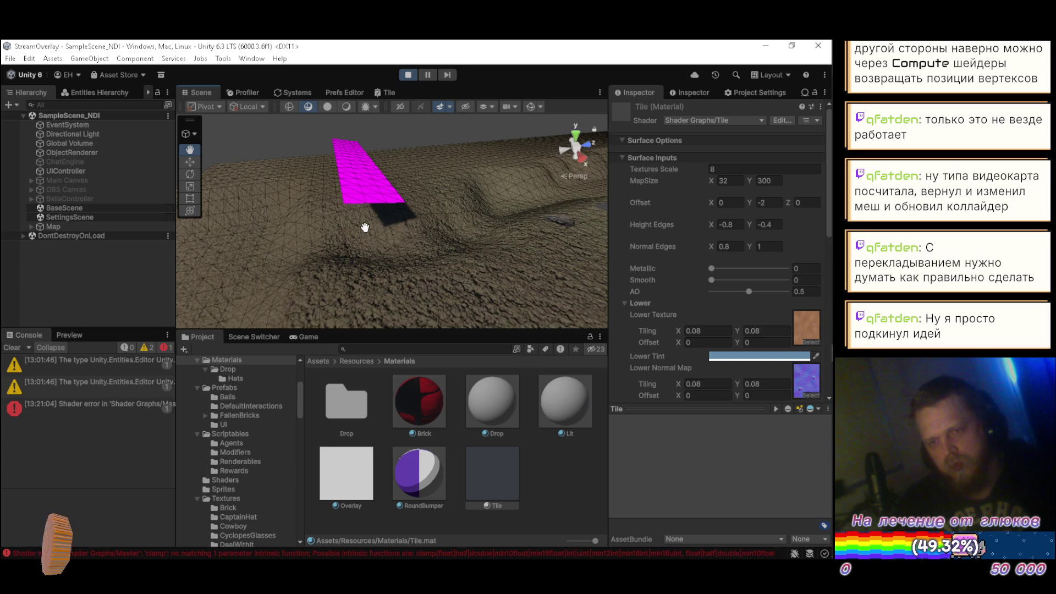
drag(301, 240, 435, 215)
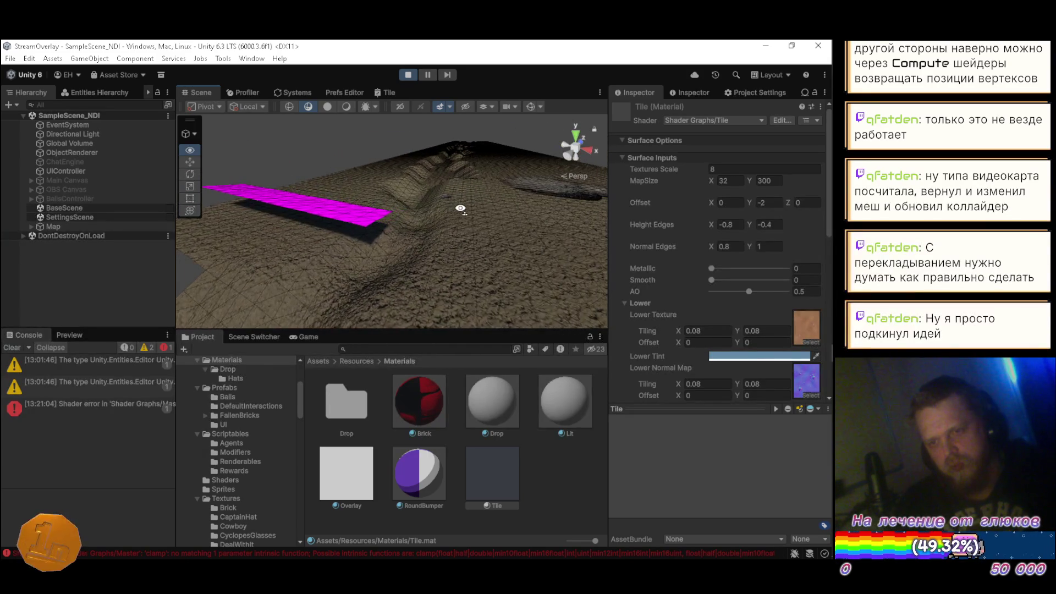
key(alt+Tab)
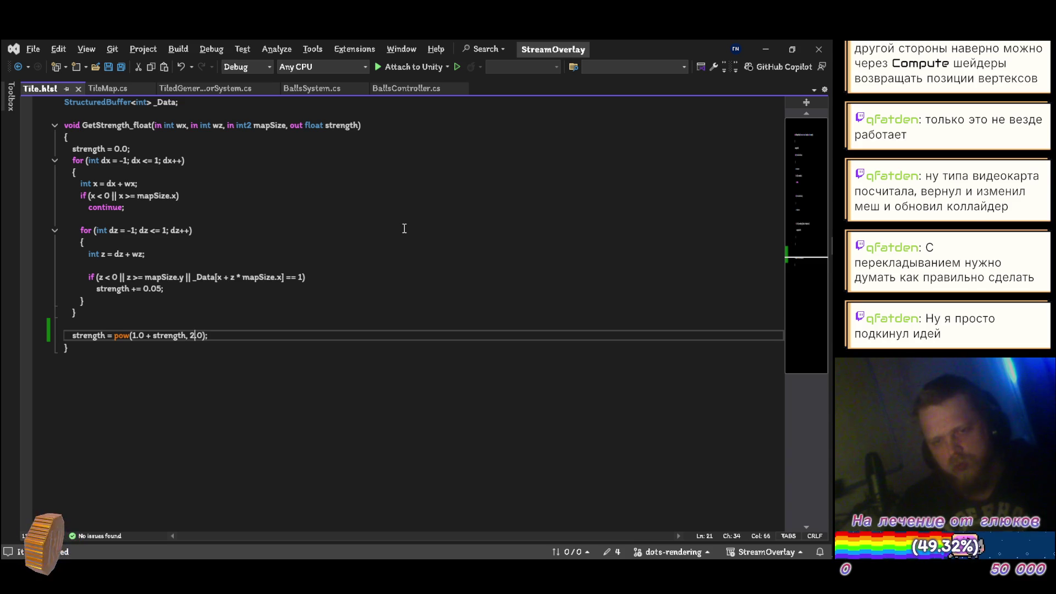
key(BackSpace)
key(BackSpace)
key(BackSpace)
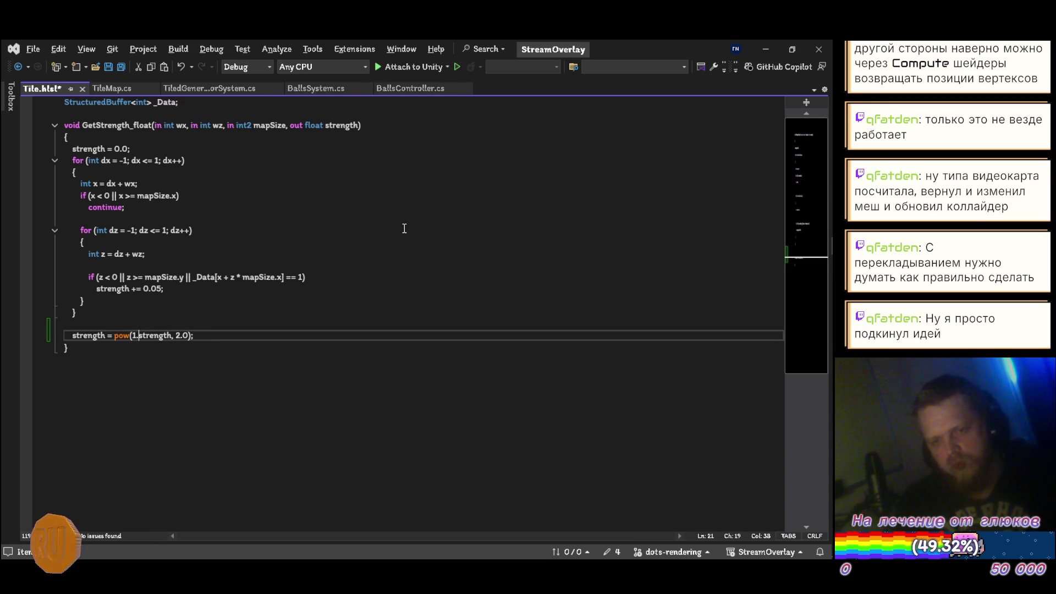
key(ctrl+s)
text(0.5 +)
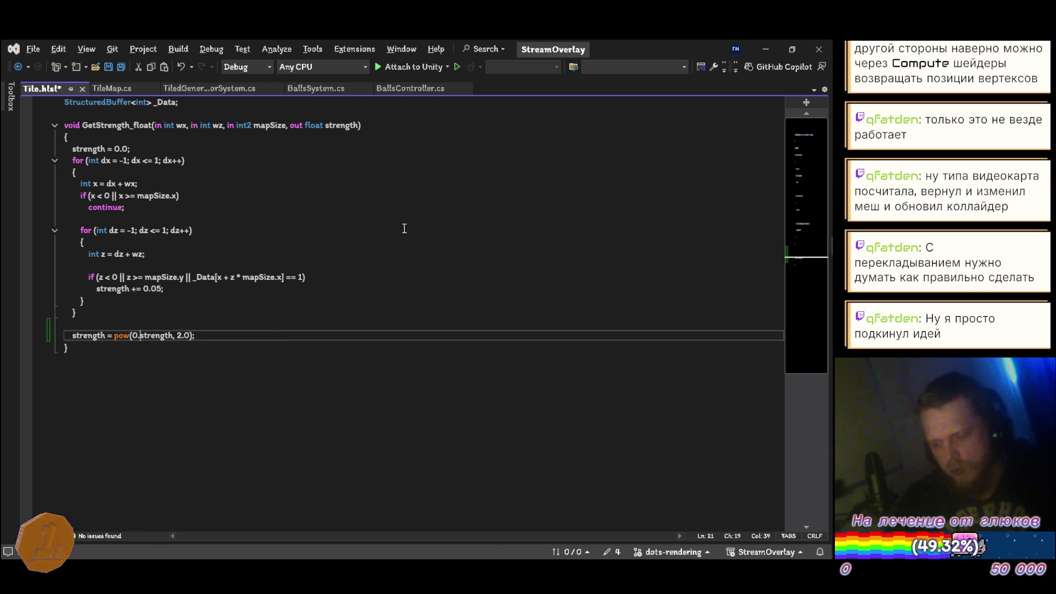
key(ctrl+s)
key(alt+Tab)
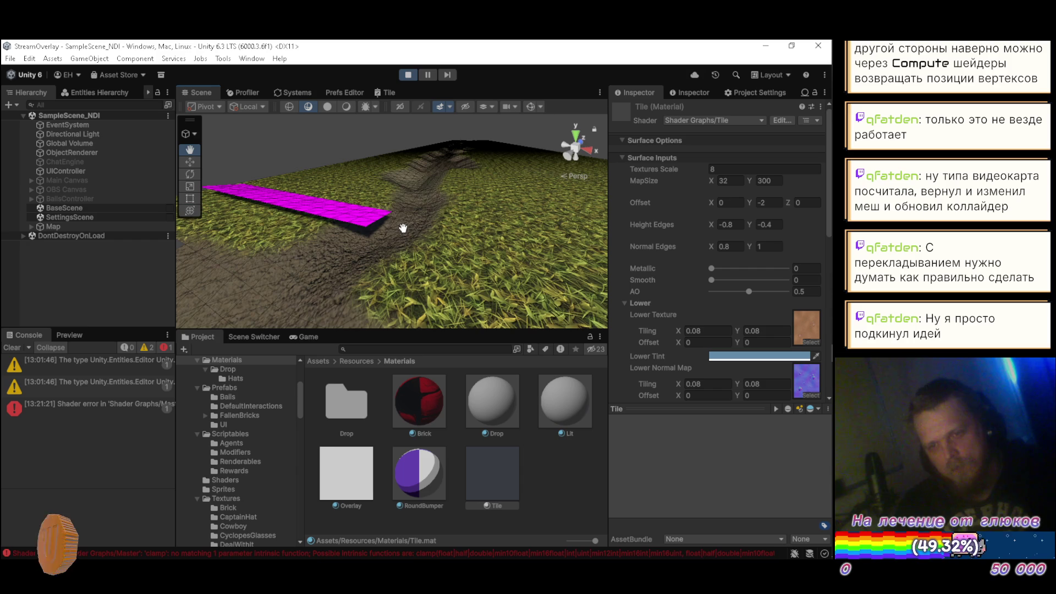
Step: Tidy the spacing before the pow exponent in the shader and save it
mouse_move(305, 213)
mouse_down()
mouse_move(365, 217)
mouse_move(424, 266)
mouse_move(472, 261)
mouse_move(431, 176)
mouse_move(413, 212)
mouse_up()
key(alt+Tab)
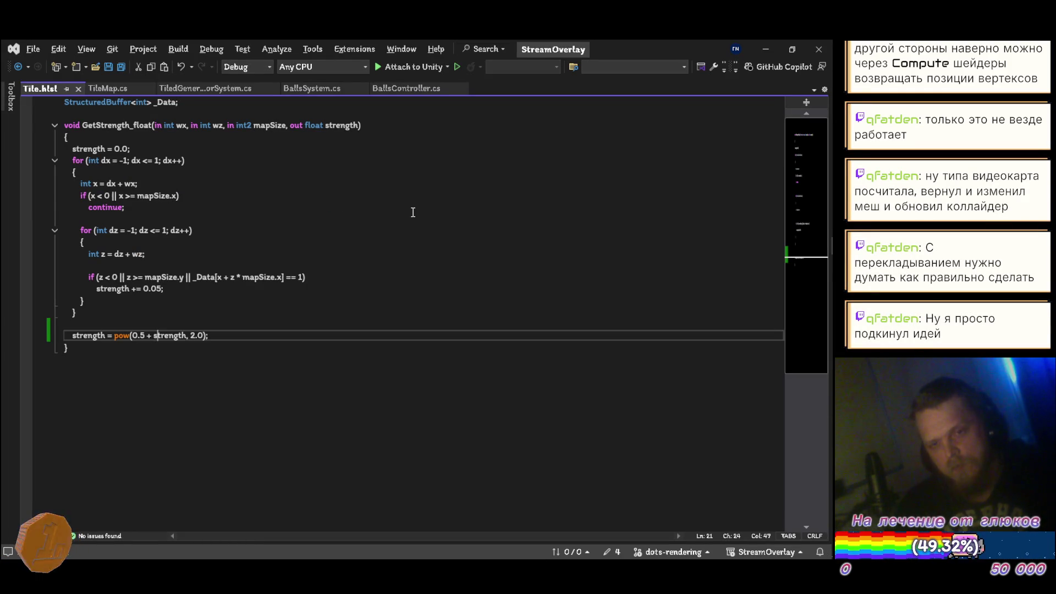
key(Delete)
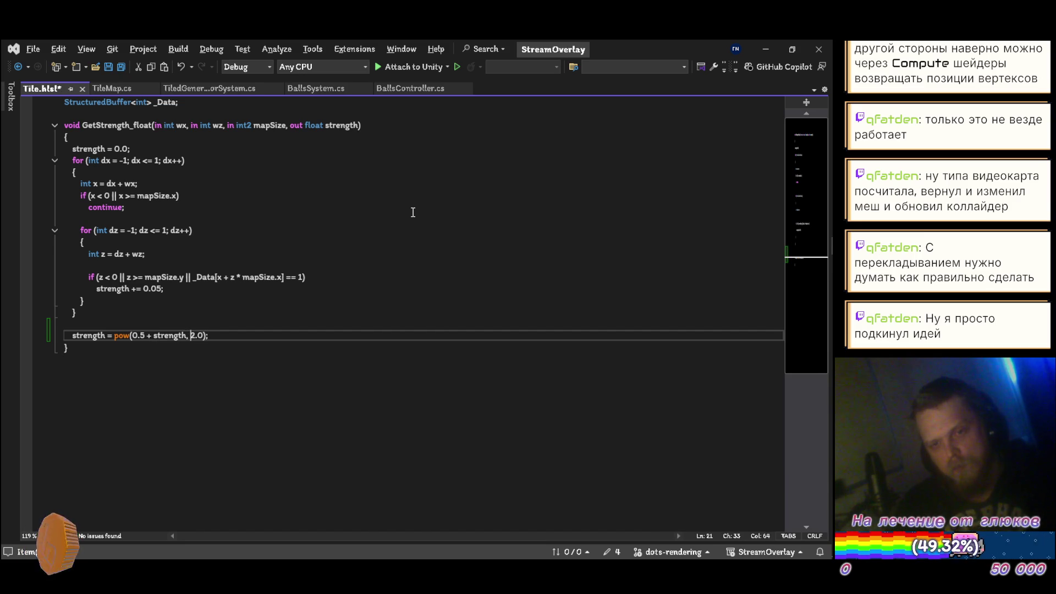
key(ctrl+s)
key(alt+Tab)
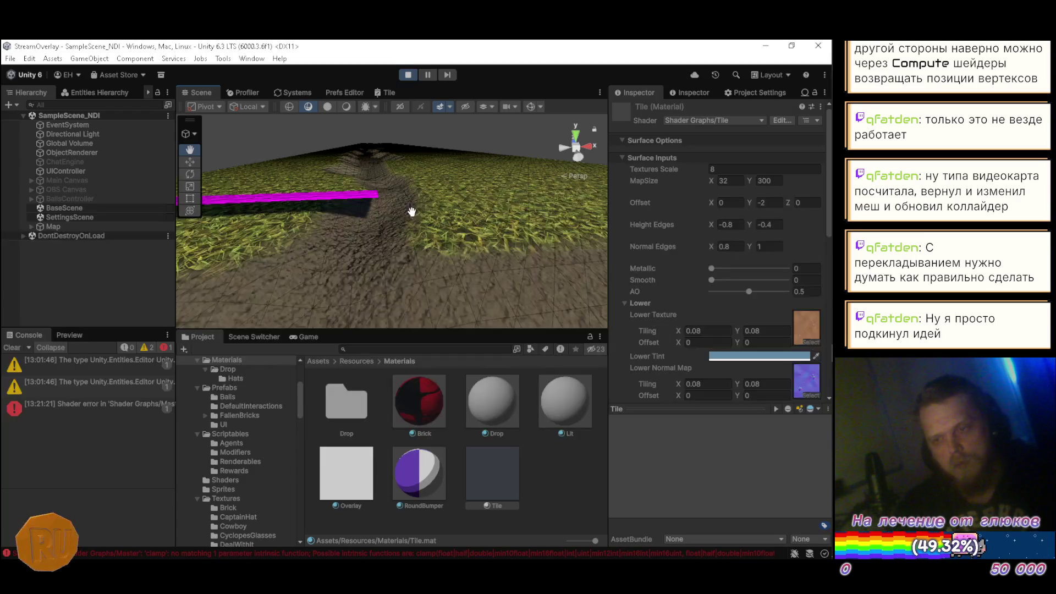
Step: Set the Tile material's Offset Y to -5 and view the deepened trench
click(771, 200)
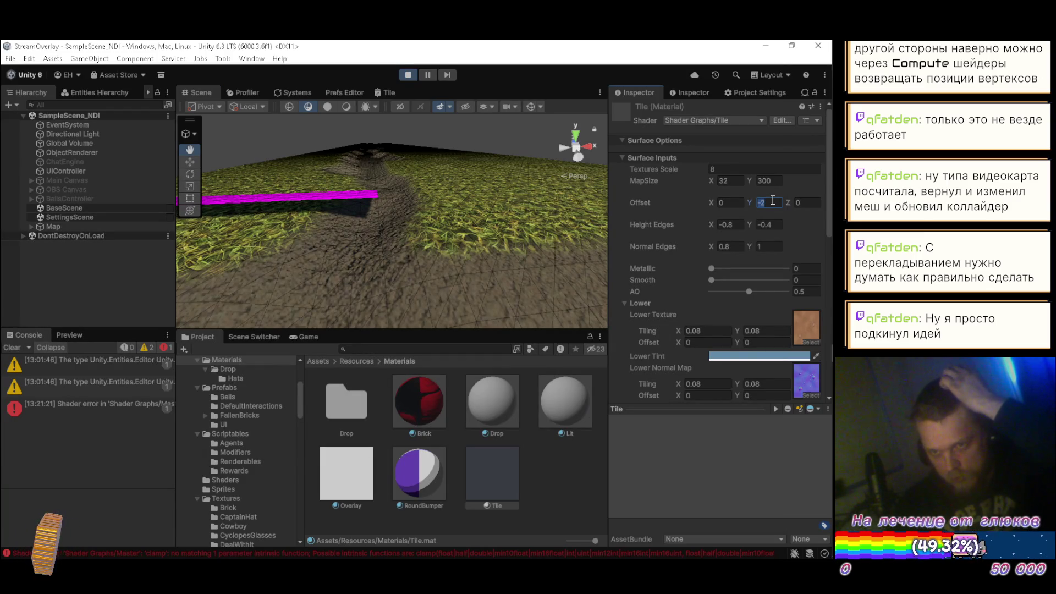
text(-5)
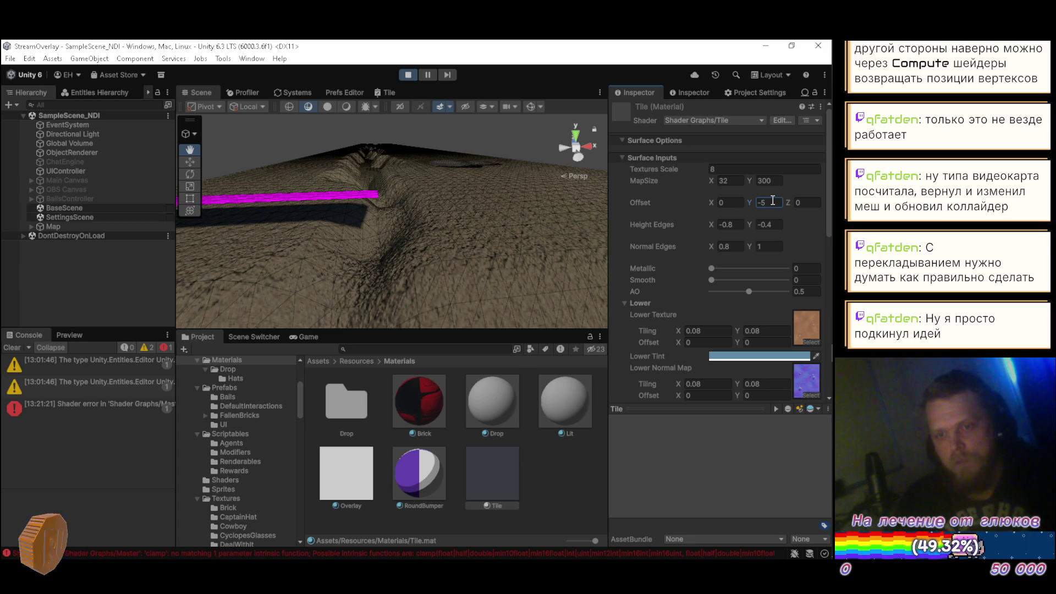
mouse_move(486, 229)
mouse_down()
mouse_move(464, 259)
mouse_move(465, 242)
mouse_move(431, 226)
mouse_up()
Step: Save the shader with the 3.0 exponent and inspect the recompiled terrain
key(alt+Tab)
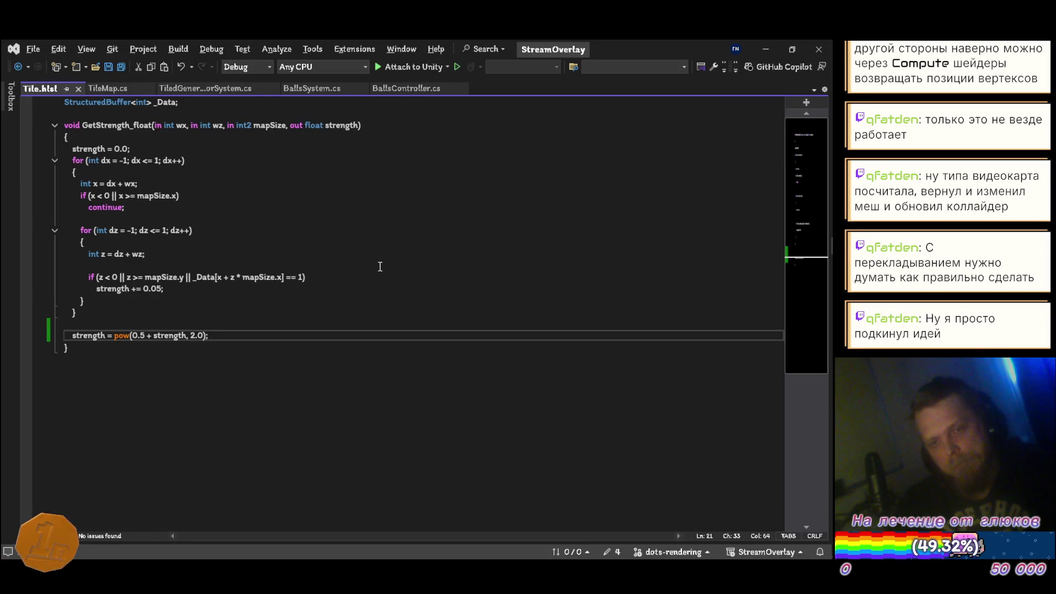
key(ctrl+s)
key(alt+Tab)
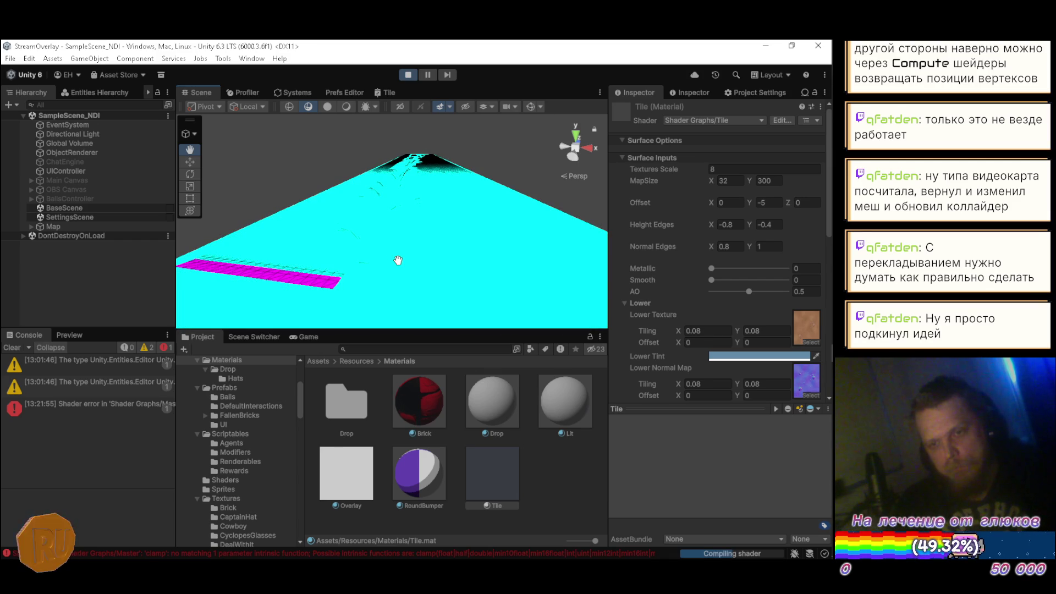
mouse_move(396, 259)
mouse_down()
mouse_move(337, 241)
mouse_move(439, 240)
mouse_move(428, 199)
mouse_up()
mouse_move(424, 203)
mouse_down()
mouse_move(427, 247)
mouse_move(448, 236)
mouse_up()
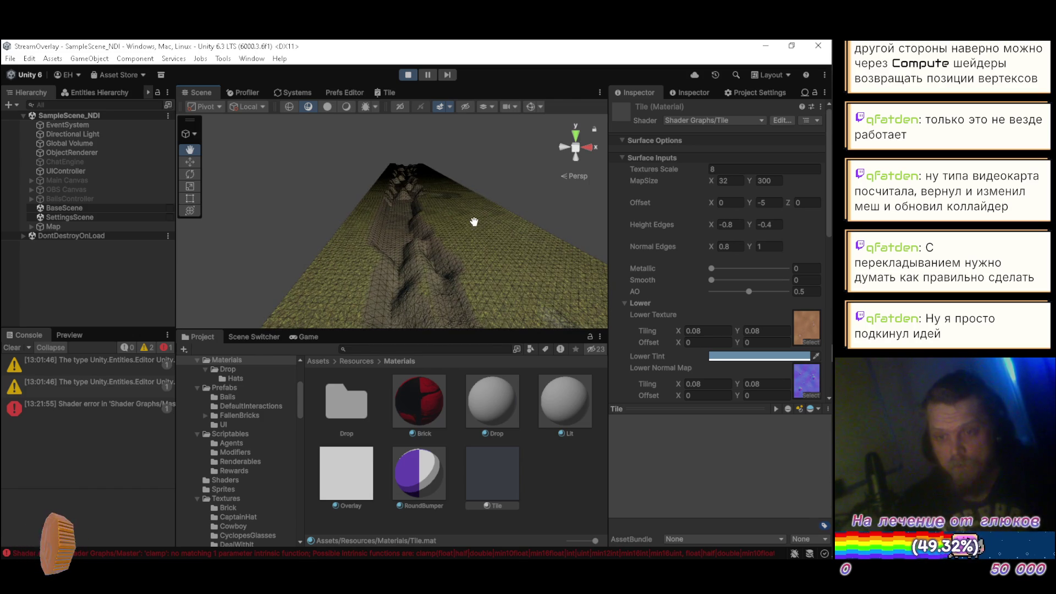
key(alt+Tab)
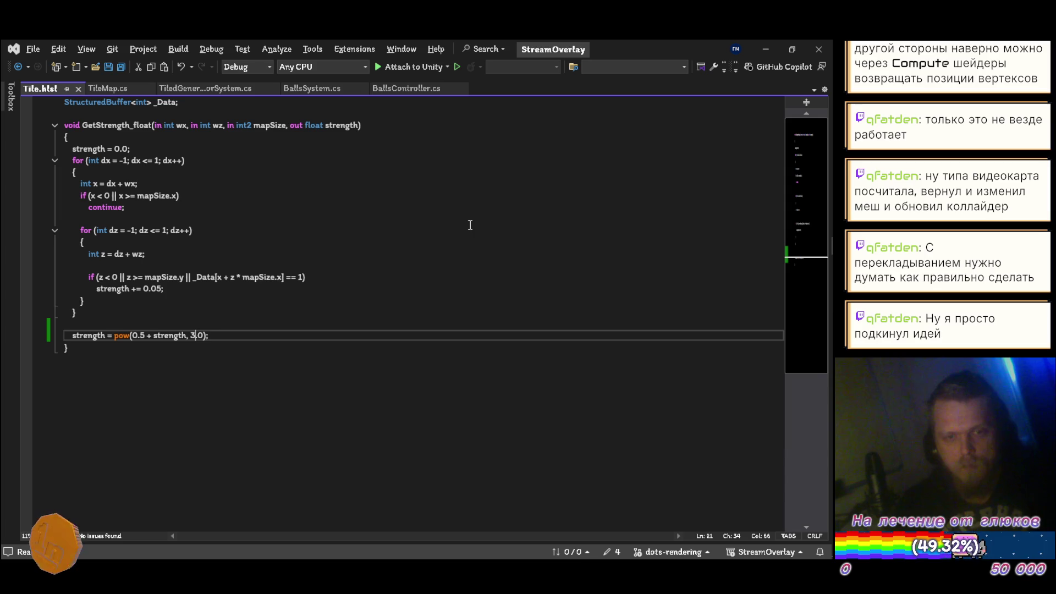
Step: Replace pow with smoothstep, starting its lower edge at 0.001
key(Left)
key(Left)
key(Left)
key(Left)
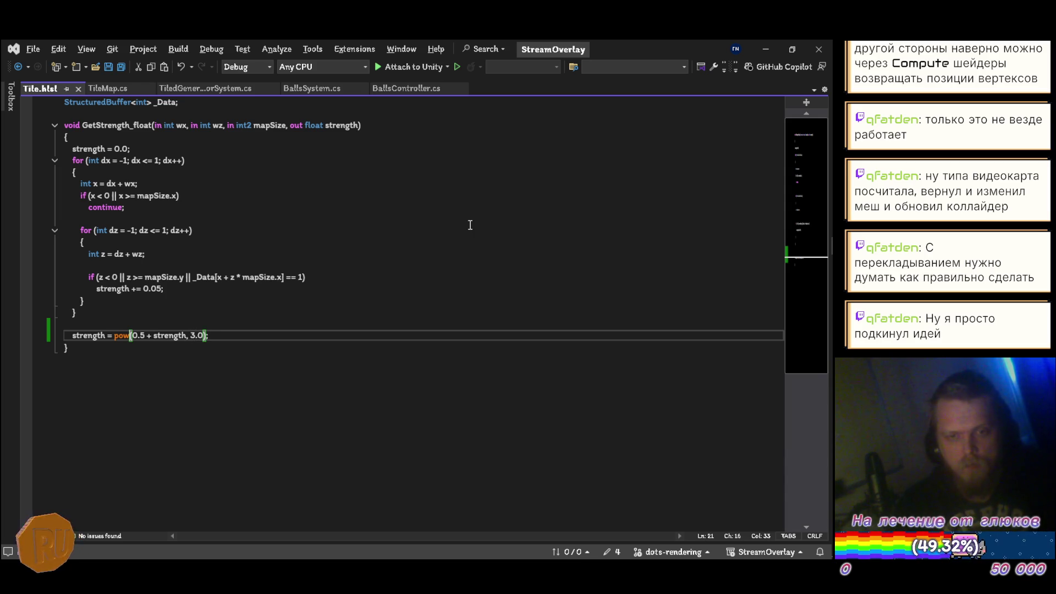
key(BackSpace)
key(BackSpace)
key(BackSpace)
text(smoothstep)
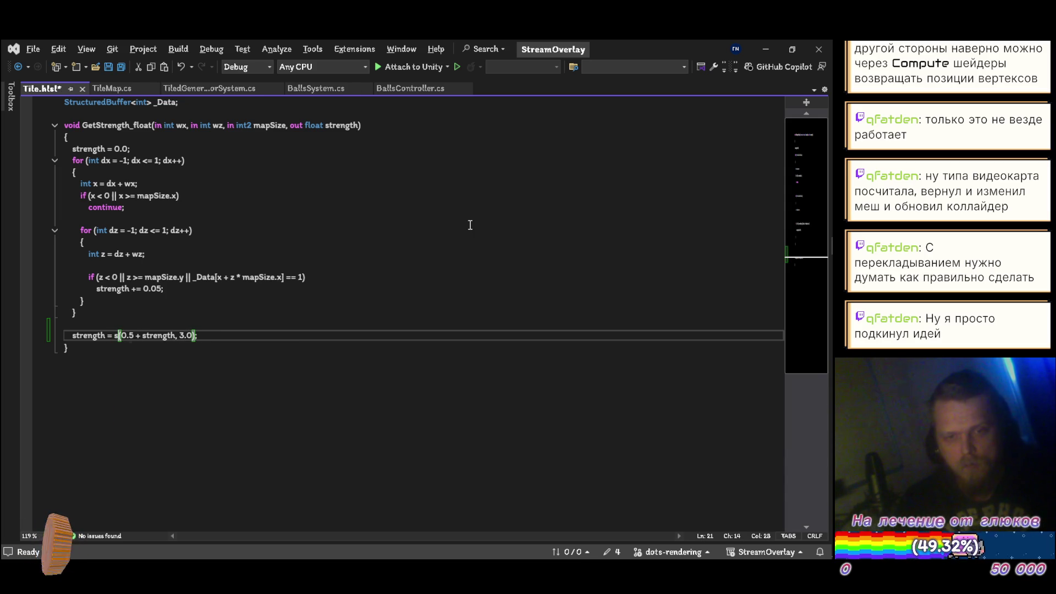
key(Right)
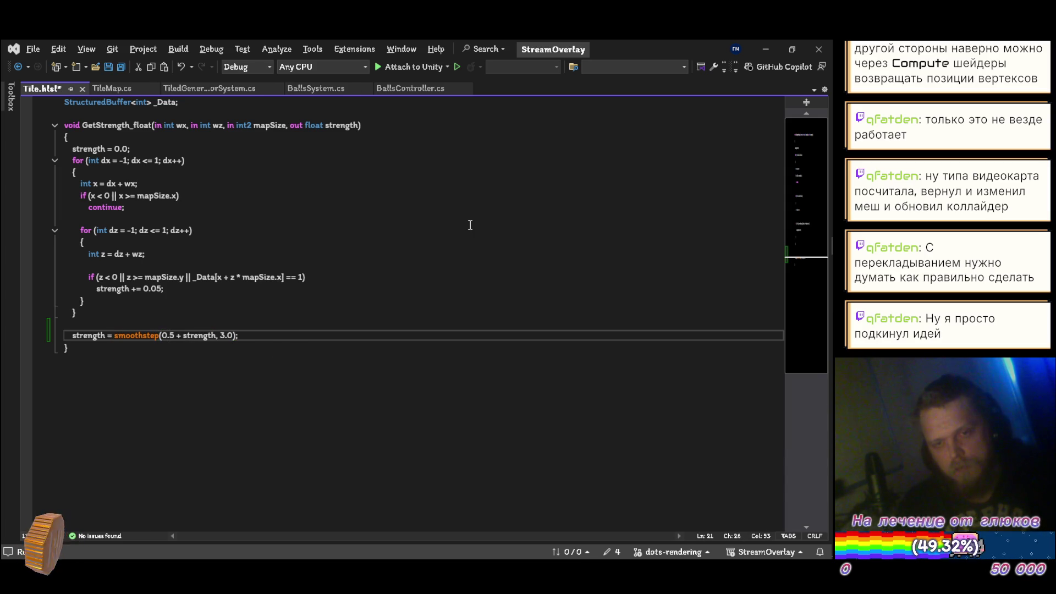
key(Delete)
text(001)
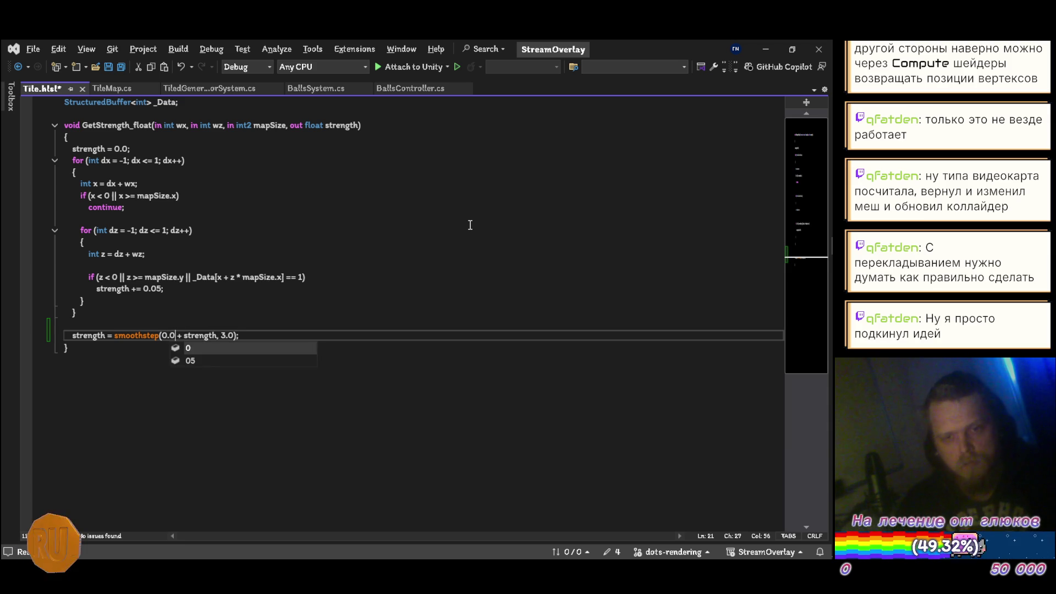
text(, 0)
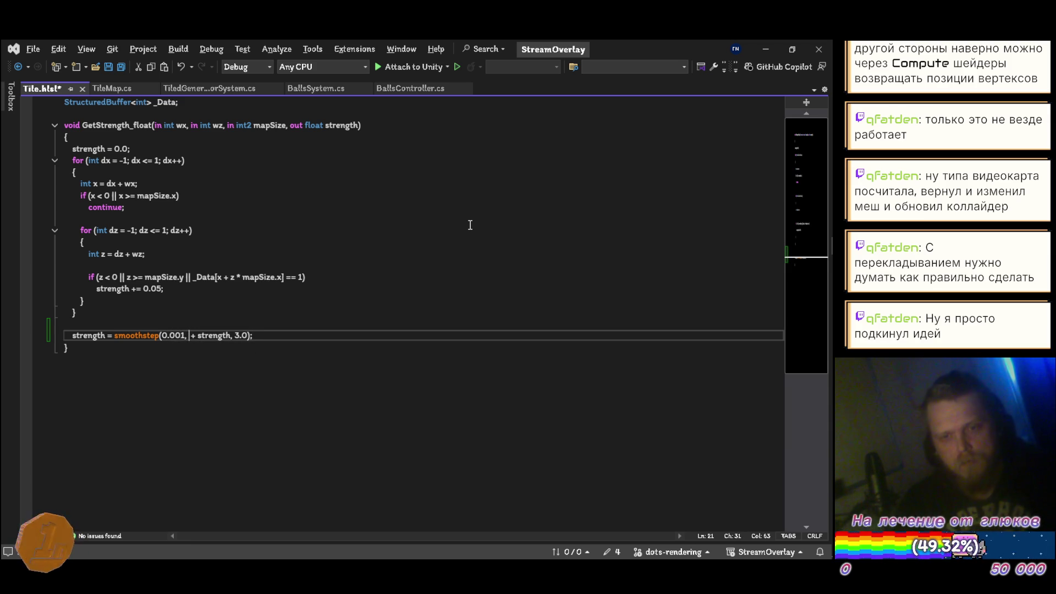
text(.00)
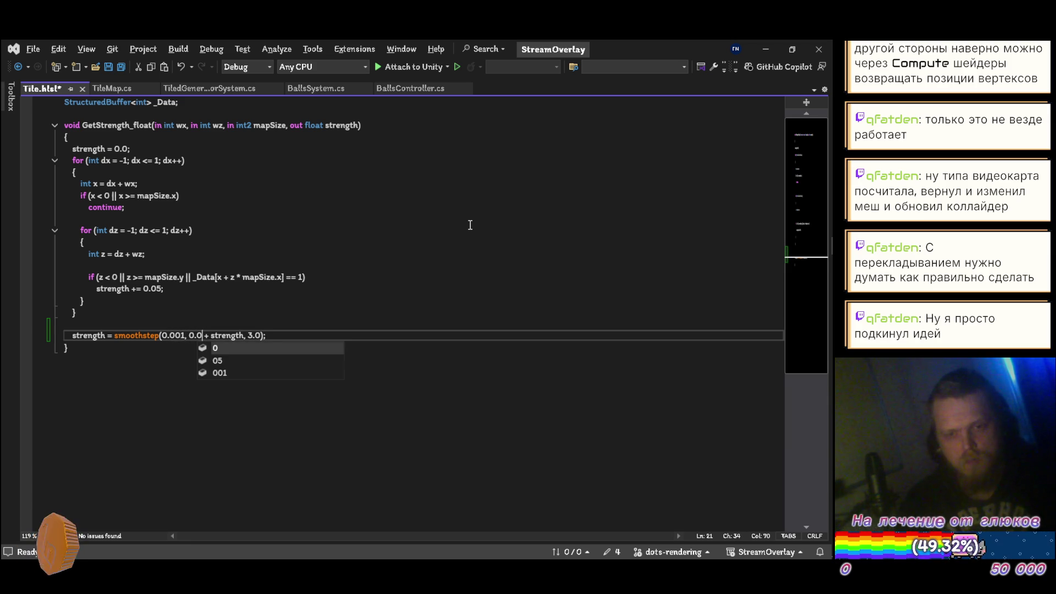
text(51)
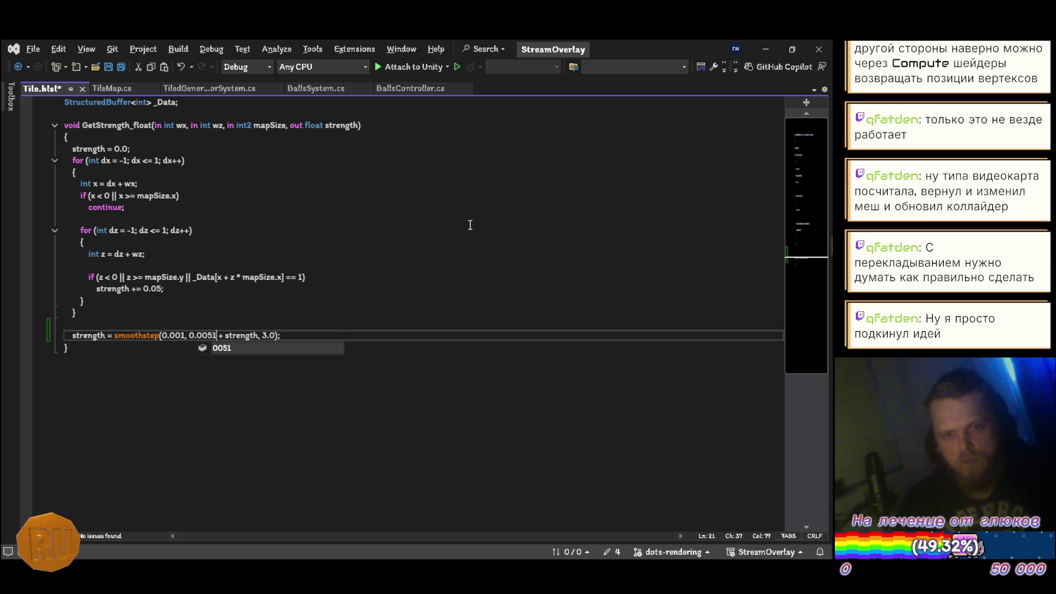
Step: Set the smoothstep upper edge to 0.501 and pass strength as the third argument
key(Left)
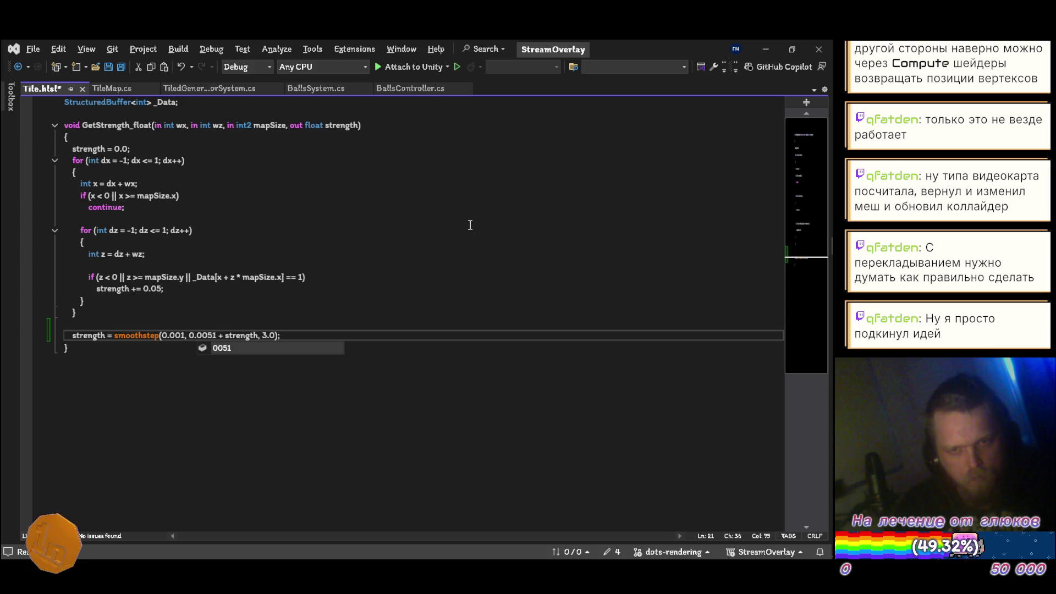
key(BackSpace)
key(BackSpace)
key(BackSpace)
text(501)
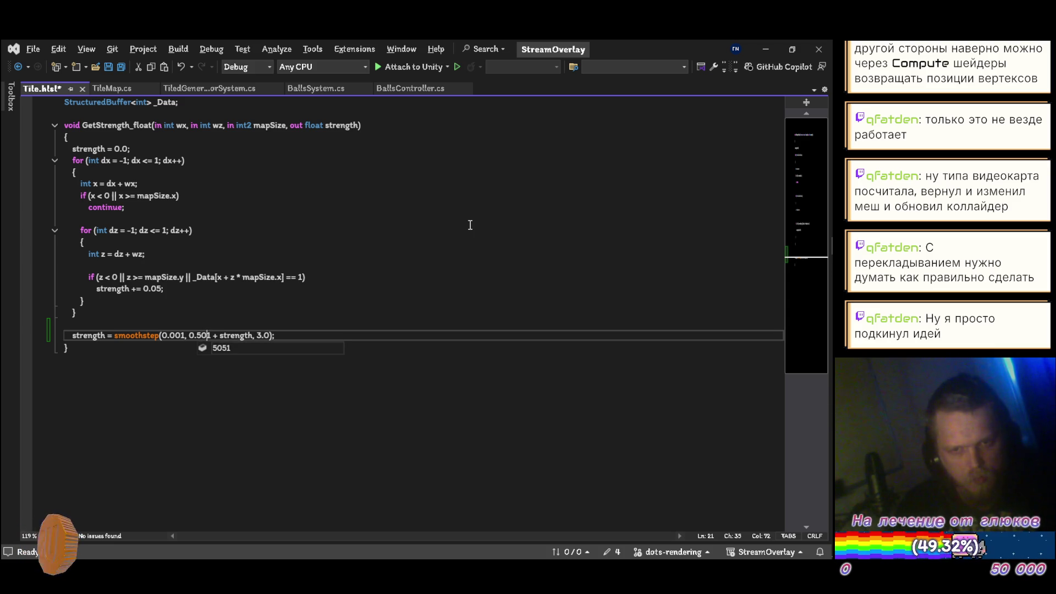
key(Right)
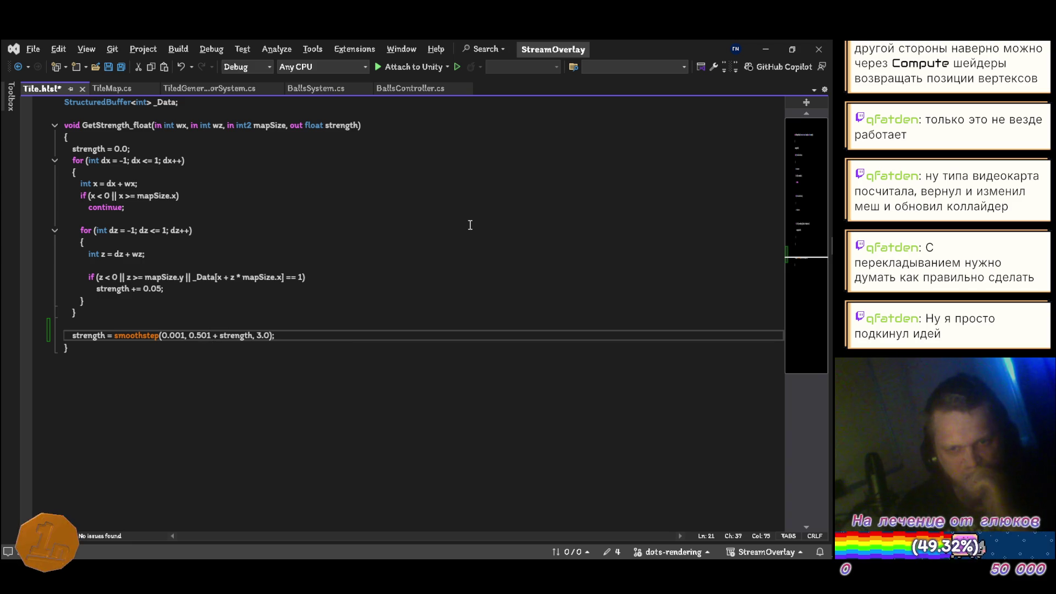
key(Left)
key(Left)
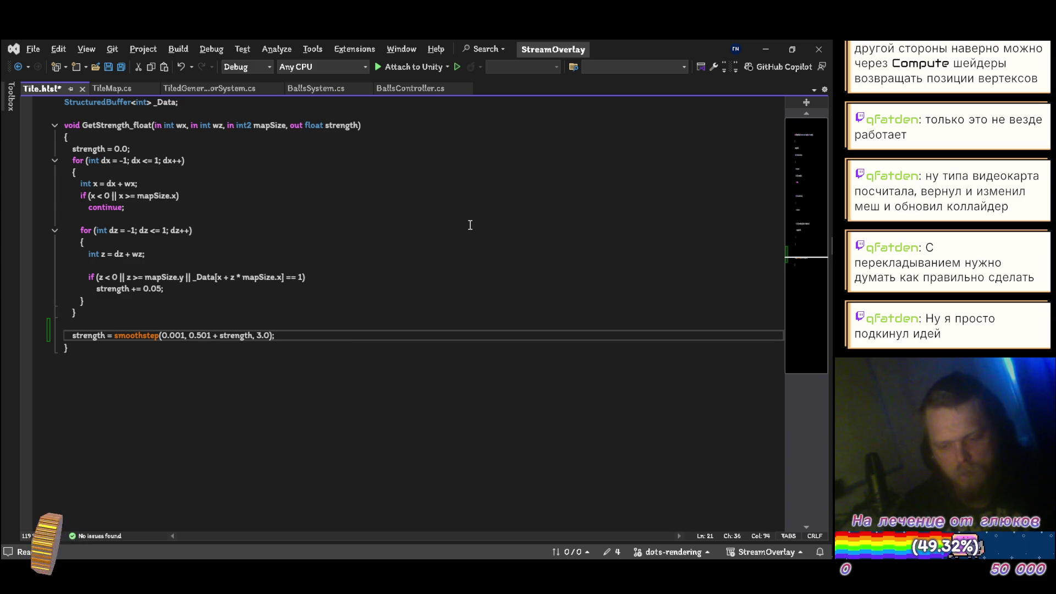
text(,)
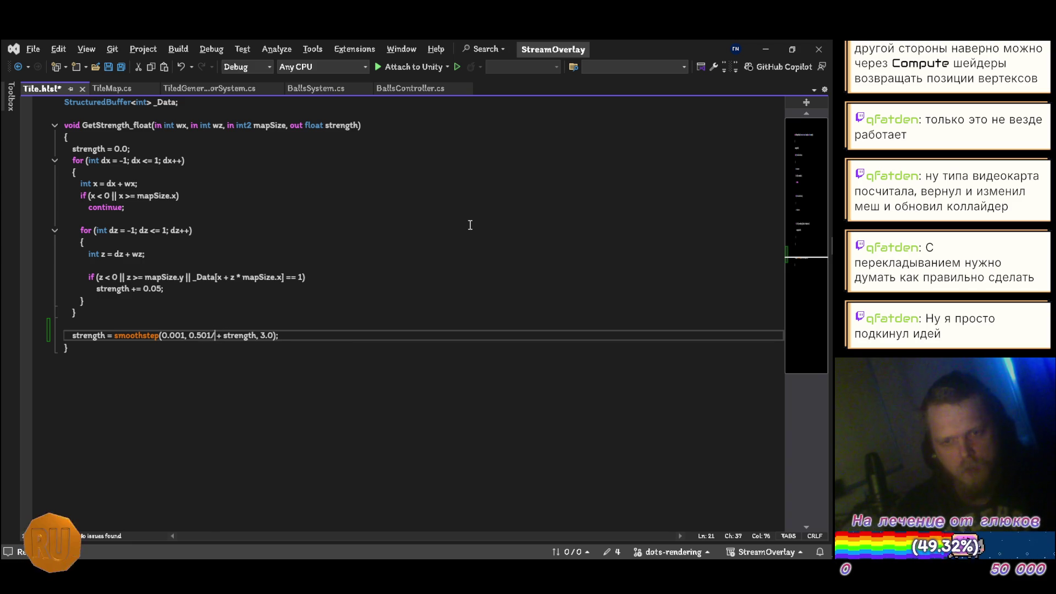
key(Delete)
key(Delete)
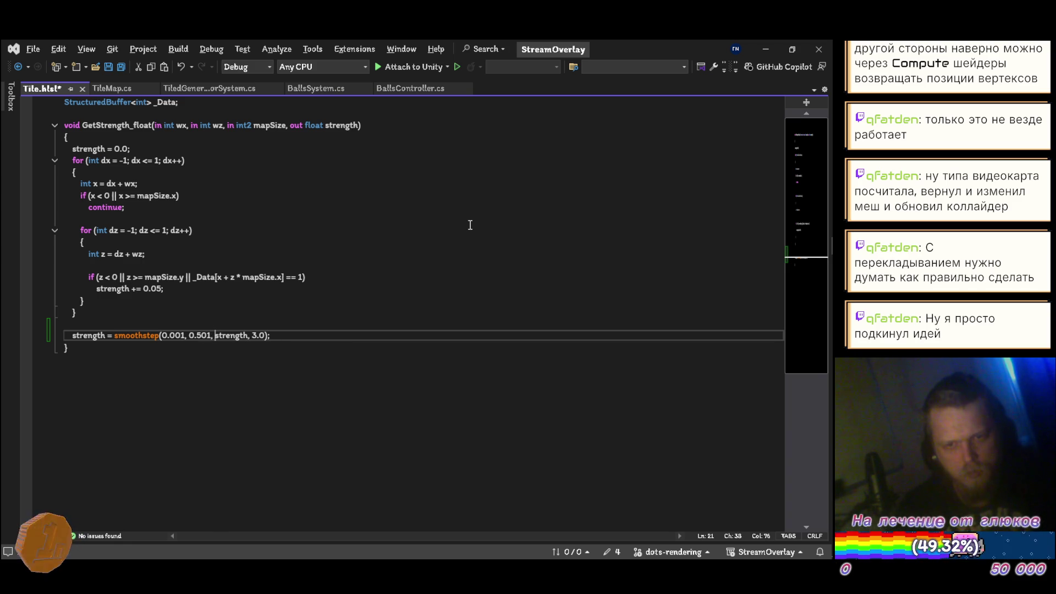
key(ctrl+Right)
key(ctrl+Right)
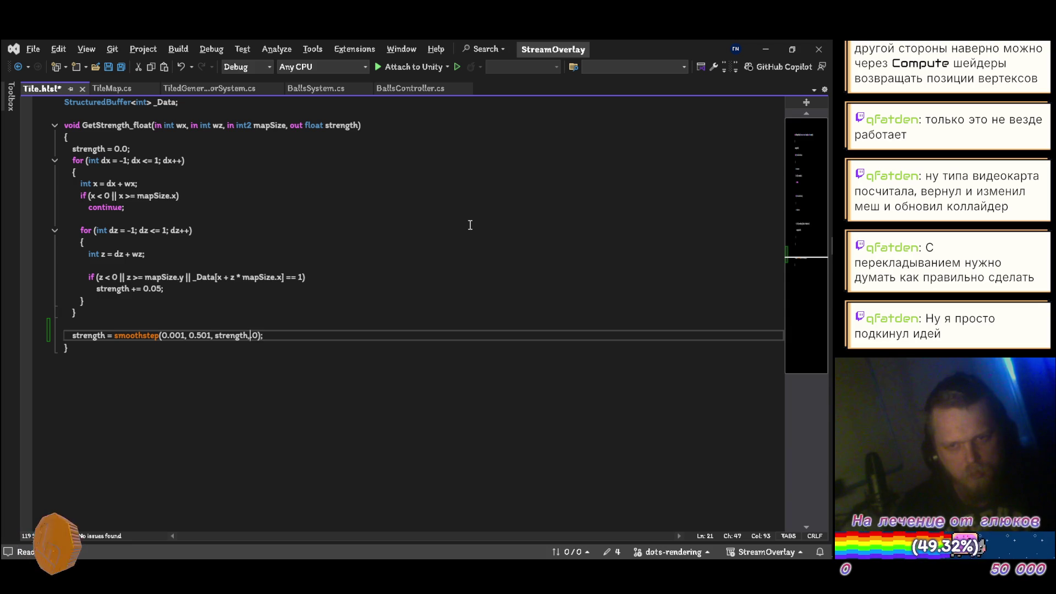
Step: Save and recompile, then make the lower edge -0.001 and save again
key(ctrl+s)
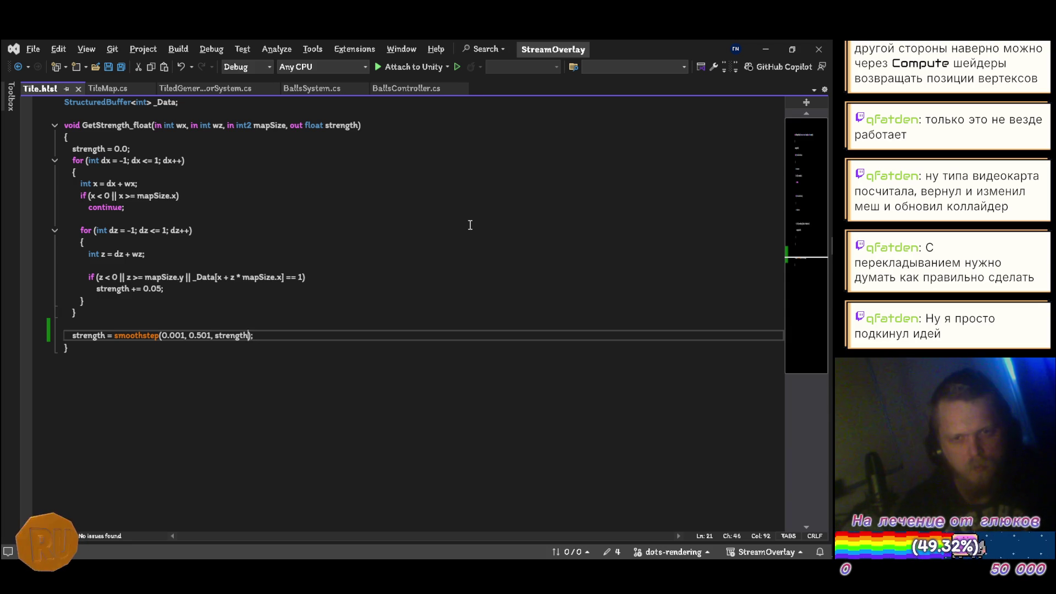
key(alt+Tab)
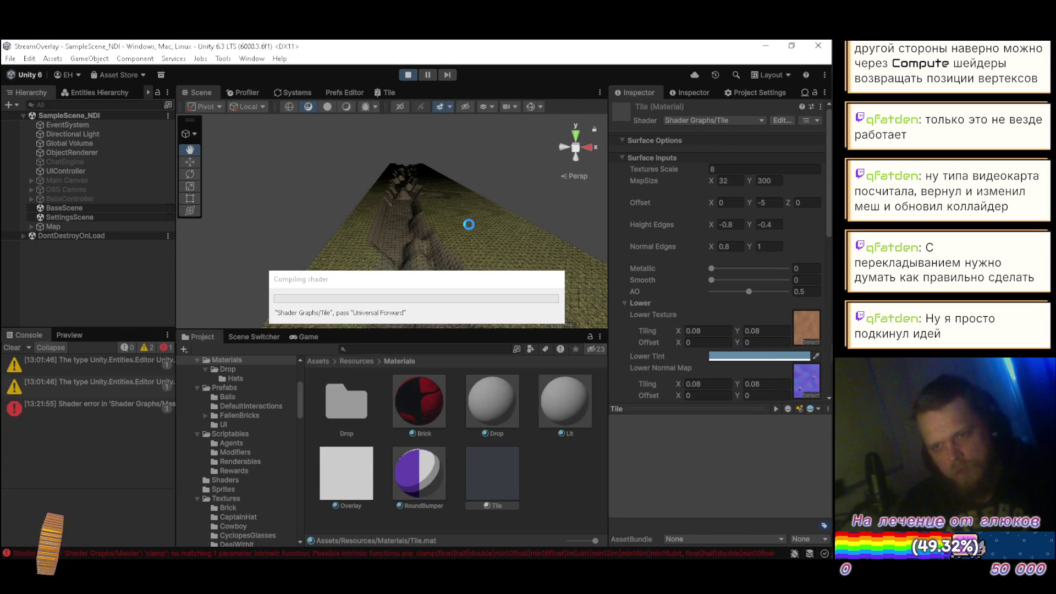
key(alt+Tab)
key(Left)
key(Left)
key(Left)
key(ctrl+s)
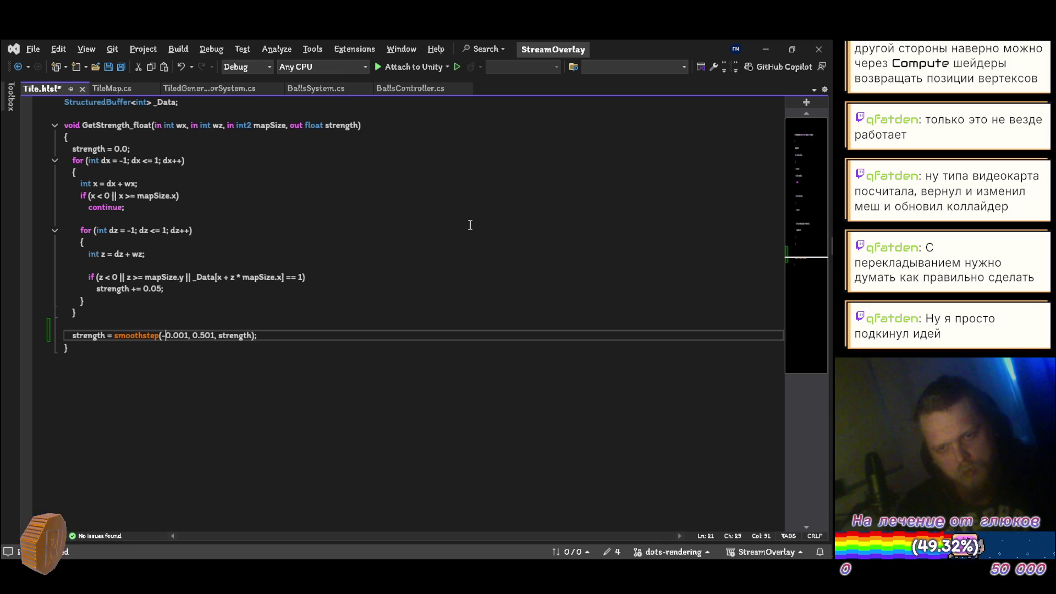
key(alt+Tab)
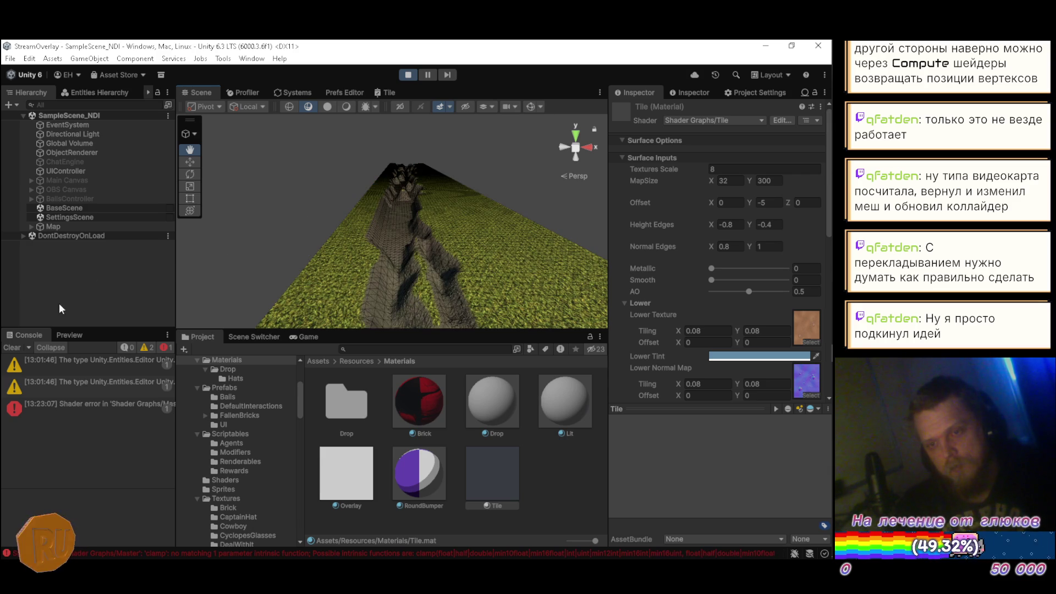
Step: Clear the old error messages from the Unity Console
click(11, 348)
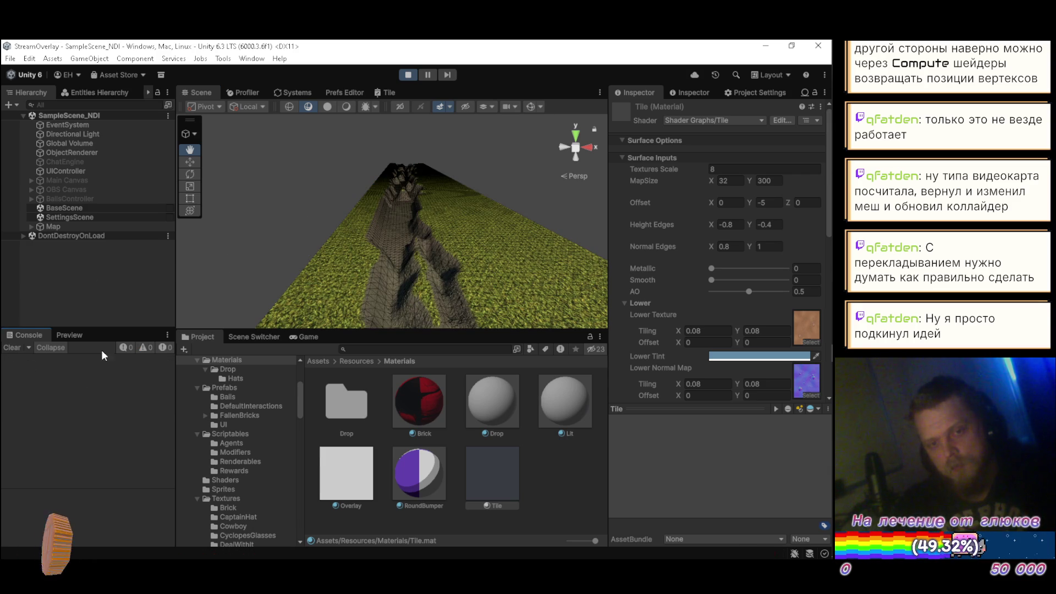
click(345, 106)
mouse_move(357, 182)
mouse_down()
mouse_move(405, 255)
mouse_move(438, 226)
mouse_move(561, 251)
mouse_move(602, 231)
mouse_move(605, 214)
mouse_up()
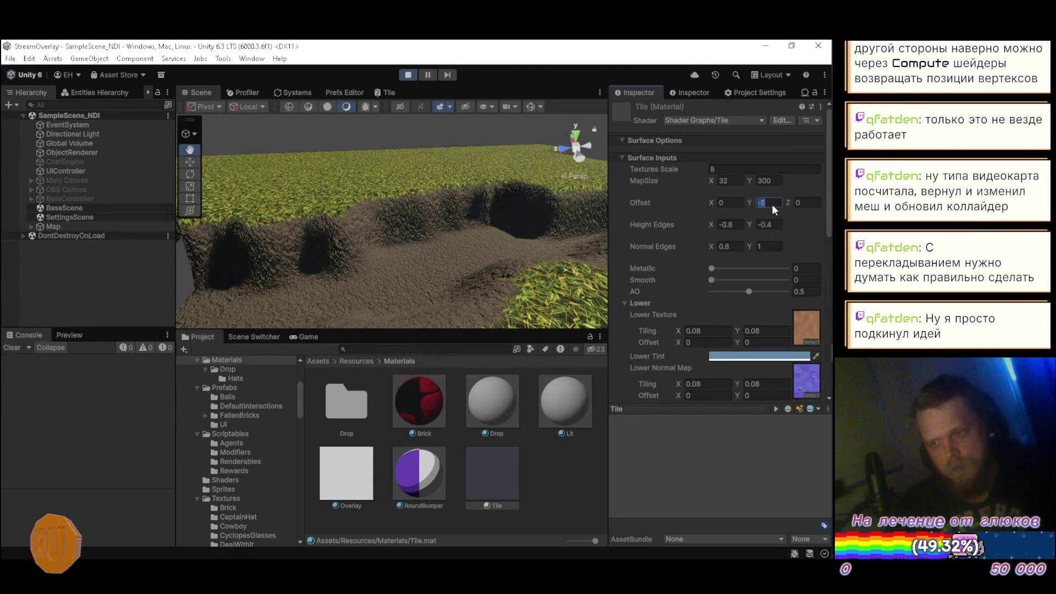
Step: Try several Tile material Offset Y values, settling on -4
click(767, 203)
text(-1.)
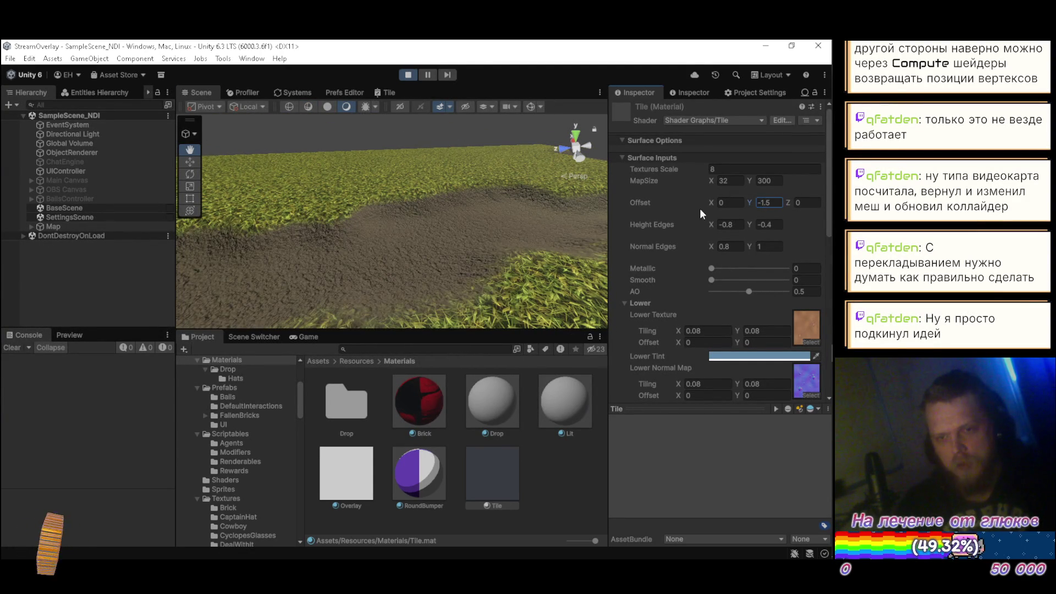
mouse_move(550, 215)
mouse_down()
mouse_move(164, 221)
mouse_move(619, 203)
mouse_move(523, 241)
mouse_move(342, 272)
mouse_move(289, 237)
mouse_up()
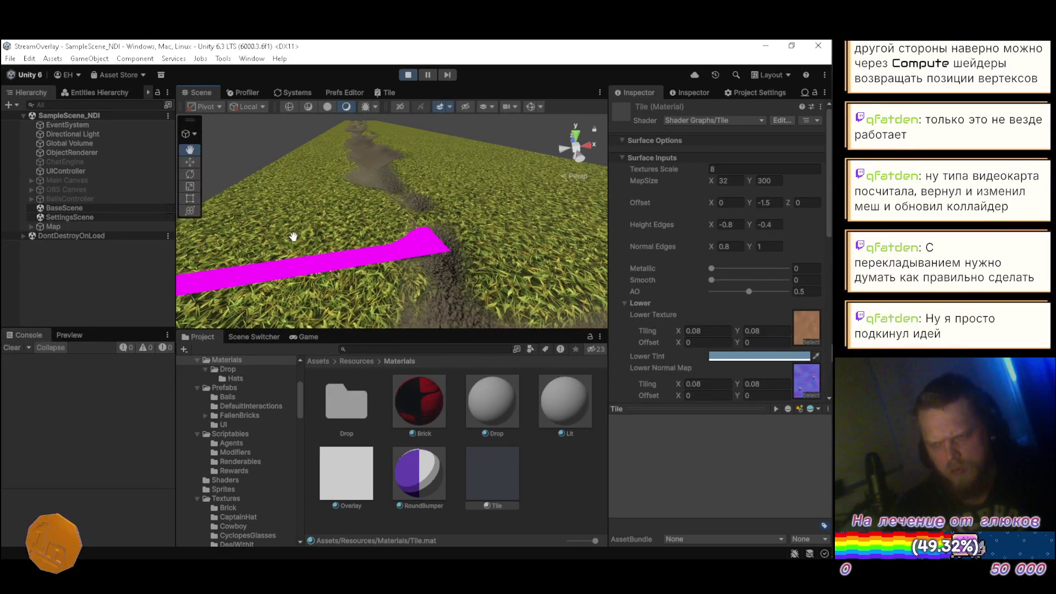
text(-3)
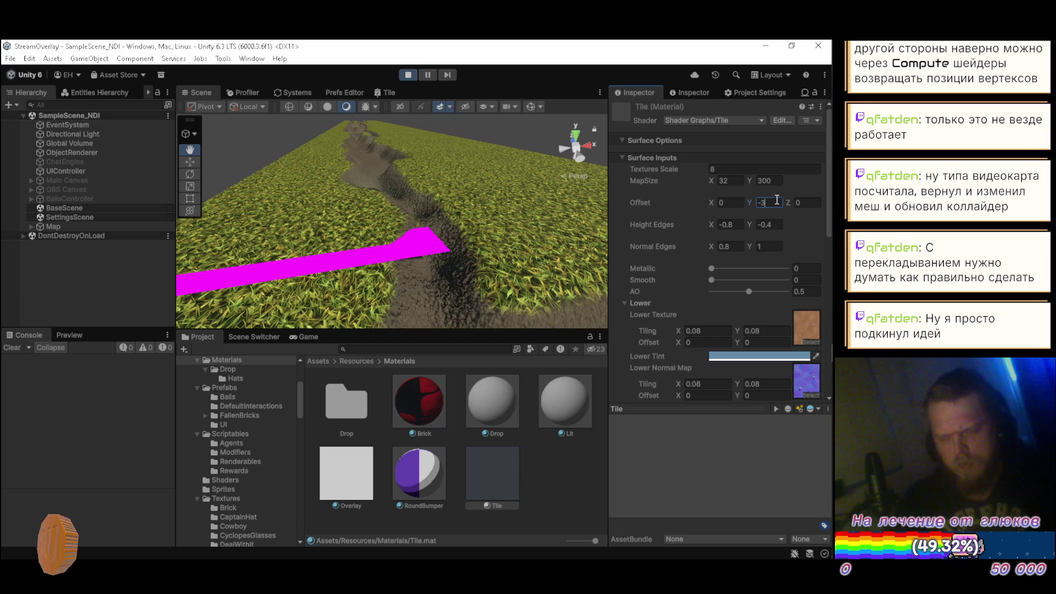
key(BackSpace)
text(2)
key(BackSpace)
text(3)
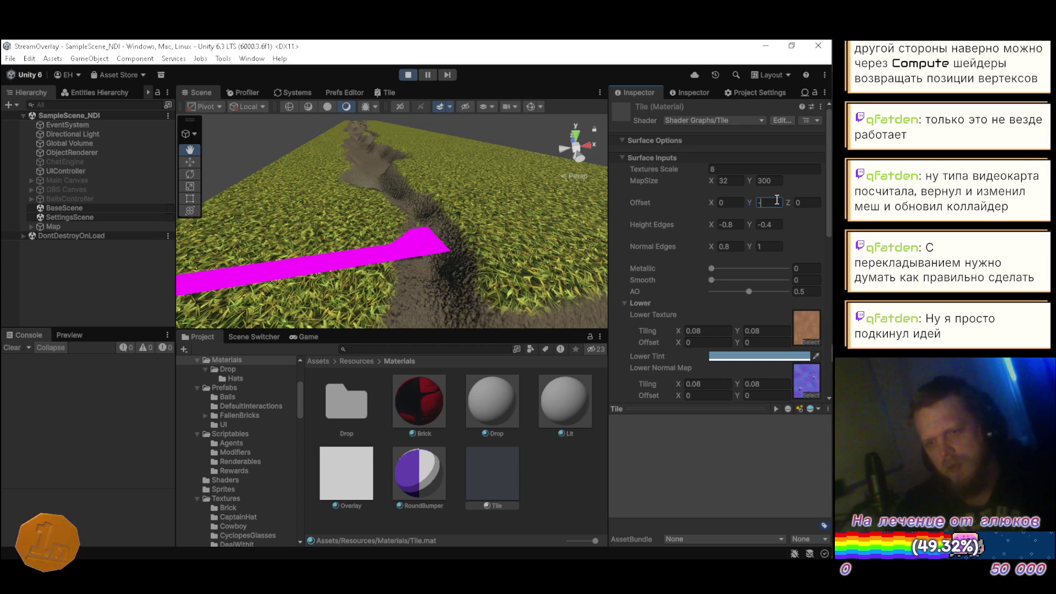
text(4)
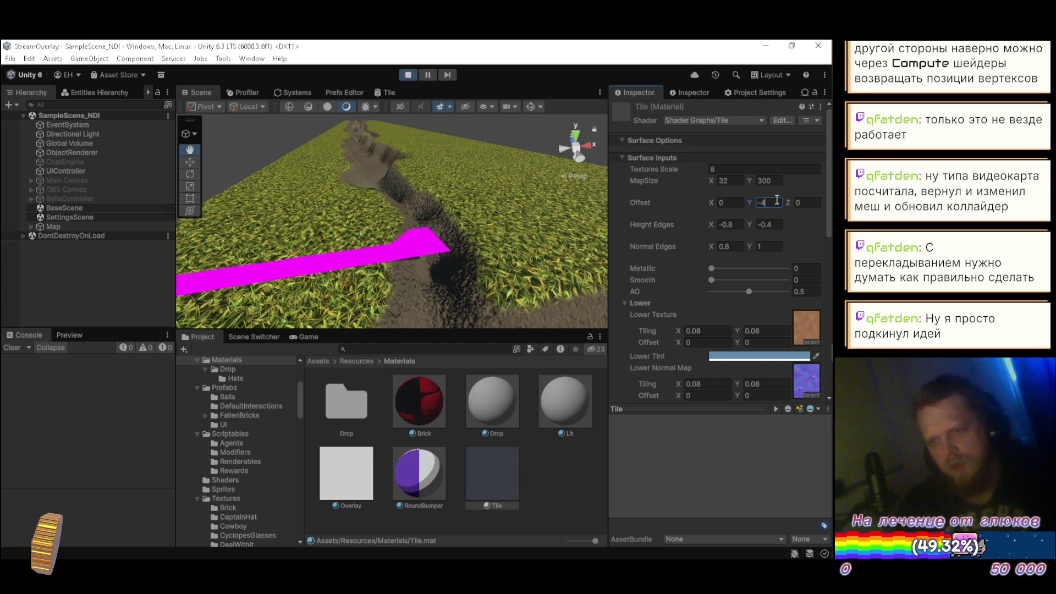
Step: Enable Gizmos in the Scene view and inspect the point markers along the path
click(527, 108)
mouse_move(521, 120)
mouse_down()
mouse_move(423, 325)
mouse_move(220, 324)
mouse_move(291, 321)
mouse_move(300, 263)
mouse_move(259, 258)
mouse_move(561, 313)
mouse_move(605, 228)
mouse_up()
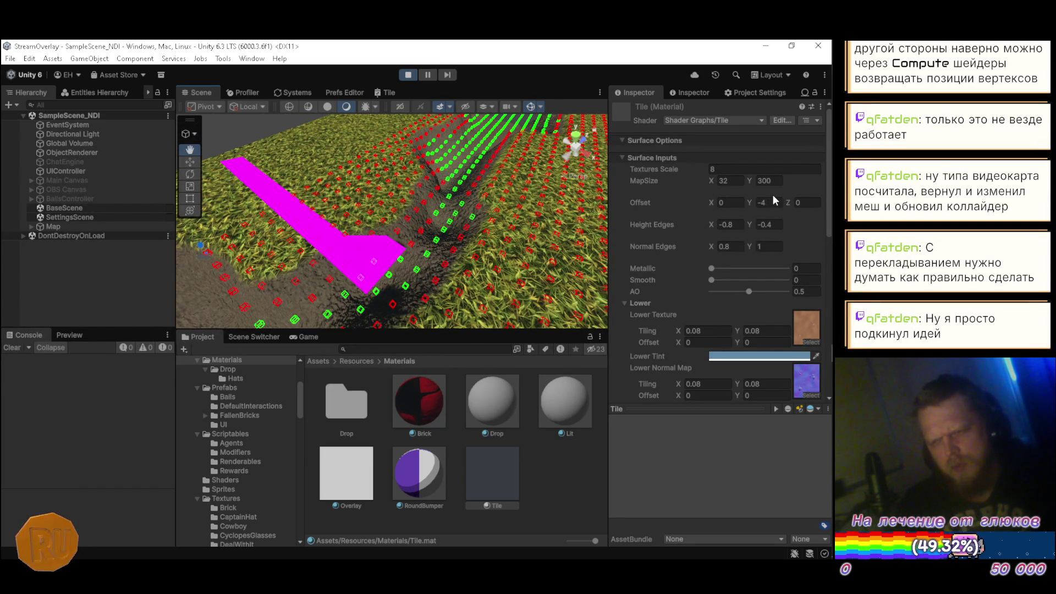
key(alt+Tab)
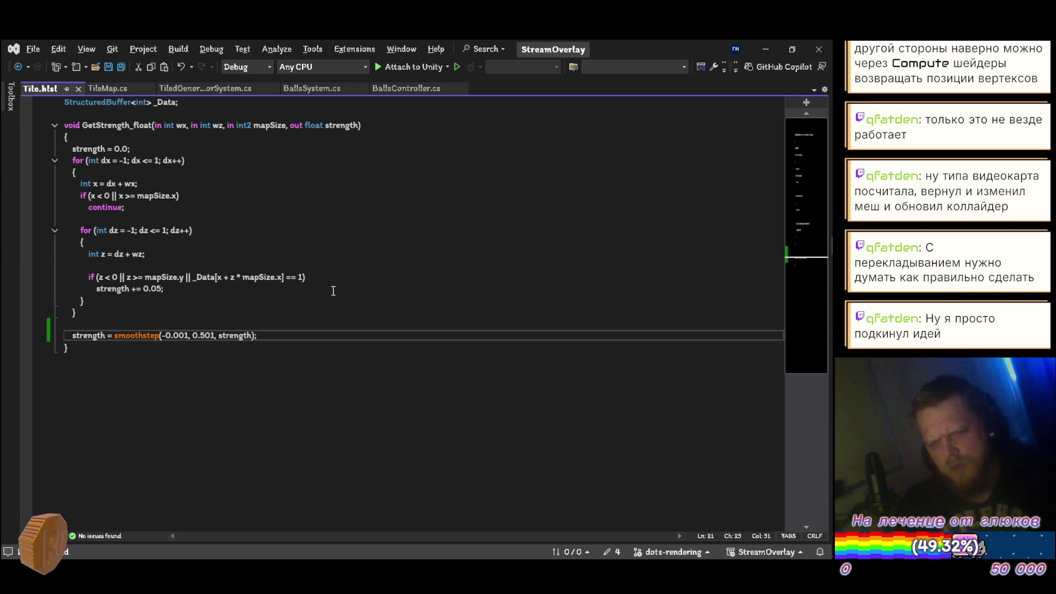
Step: Change the smoothstep upper edge to 0.401 and save for Unity to recompile
key(alt+Tab)
mouse_move(333, 291)
mouse_down()
mouse_move(298, 294)
mouse_move(370, 210)
mouse_move(436, 221)
mouse_up()
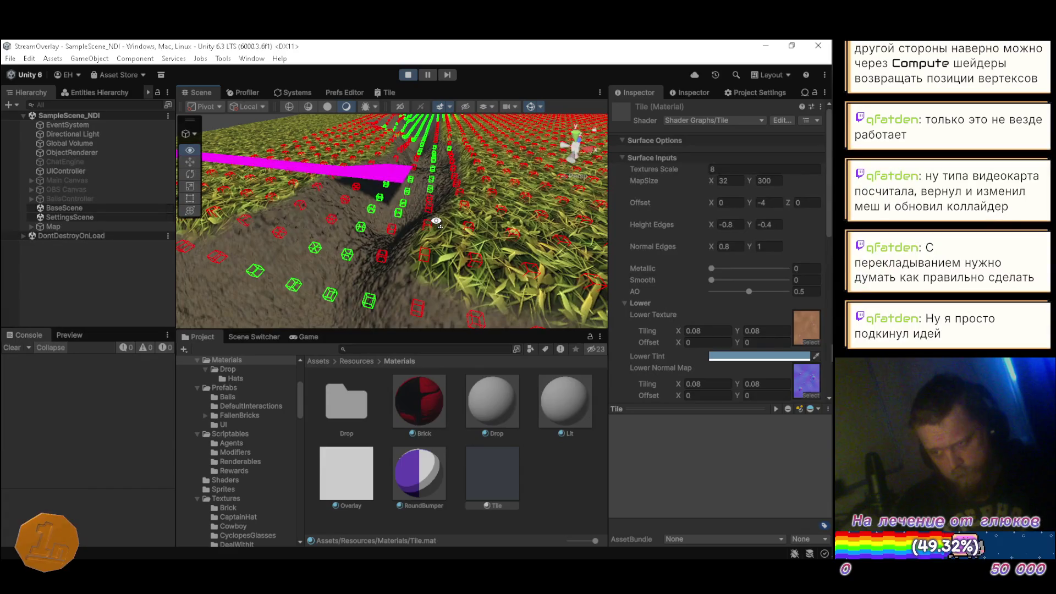
key(alt+Tab)
key(Right)
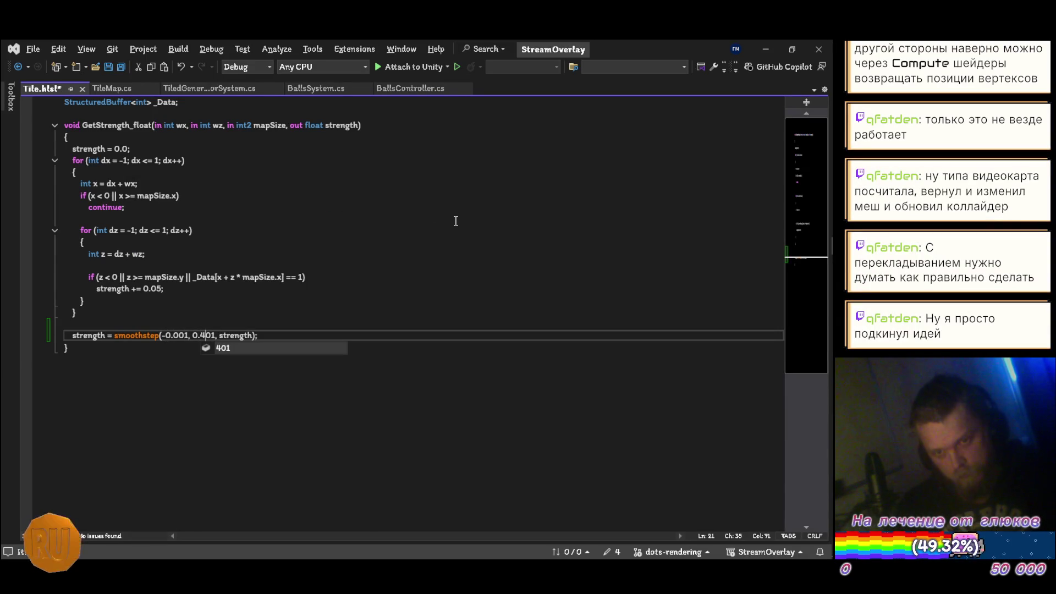
key(ctrl+s)
key(alt+Tab)
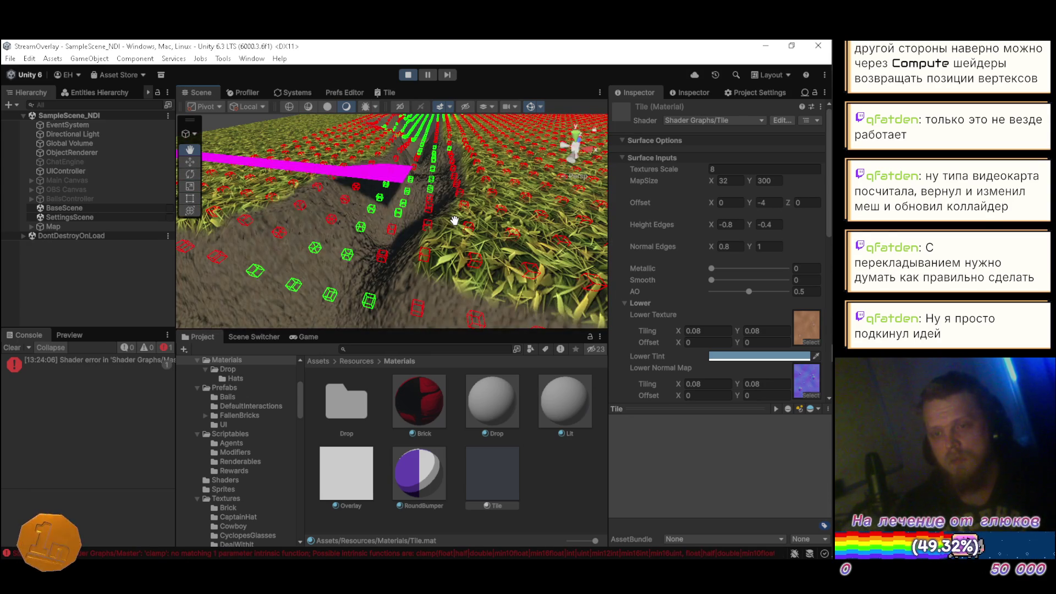
Step: Remove the minus so the lower edge is 0.001, then save and recompile
drag(450, 222, 441, 236)
key(alt+Tab)
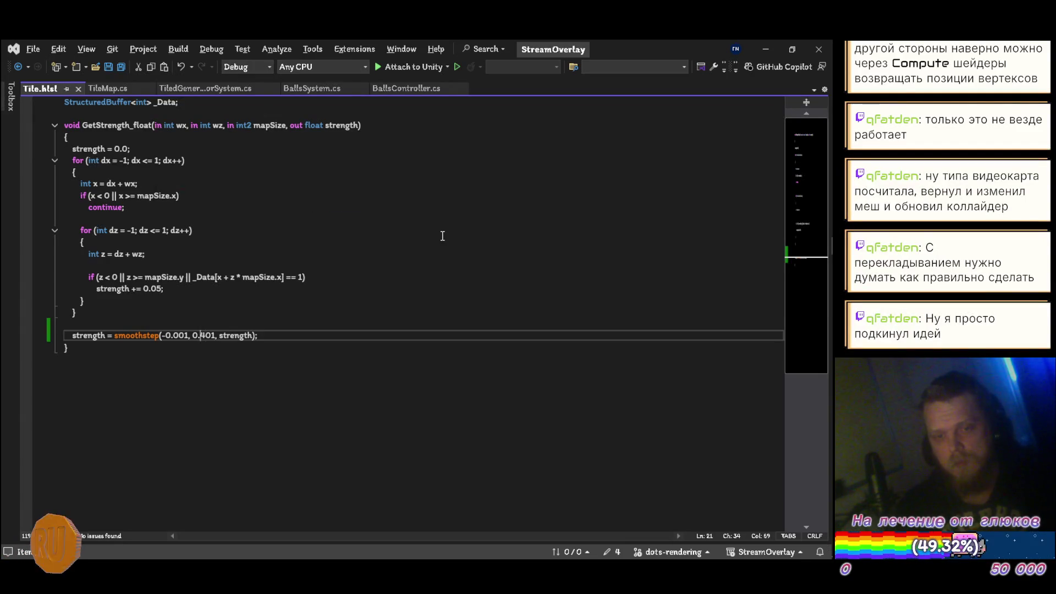
key(Left)
key(Left)
key(Left)
key(BackSpace)
key(ctrl+s)
key(alt+Tab)
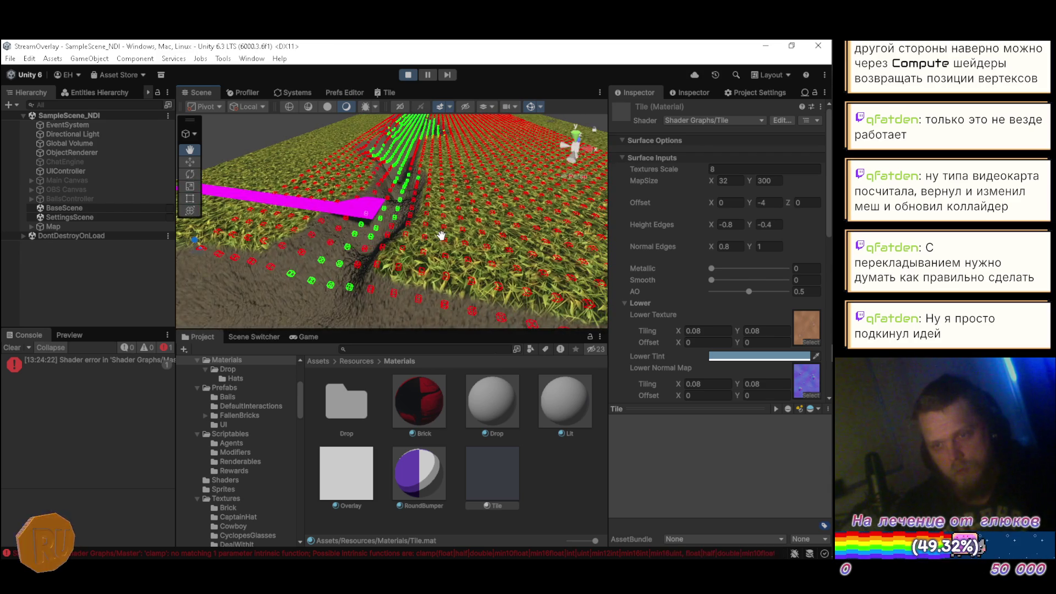
key(alt+Tab)
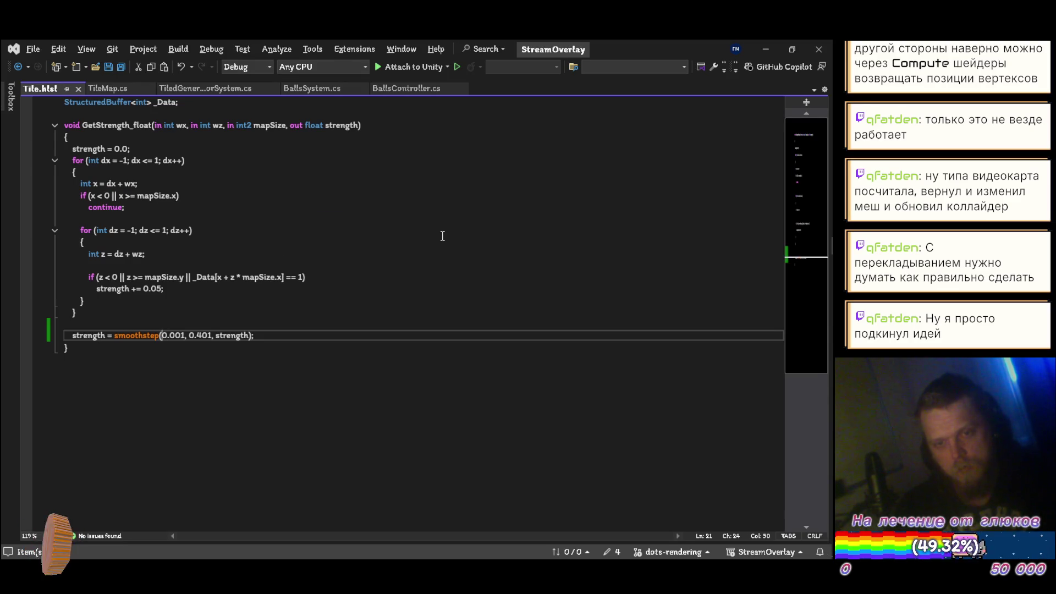
Step: Change the smoothstep upper edge to 1.001 and save for Unity to recompile
key(alt+Tab)
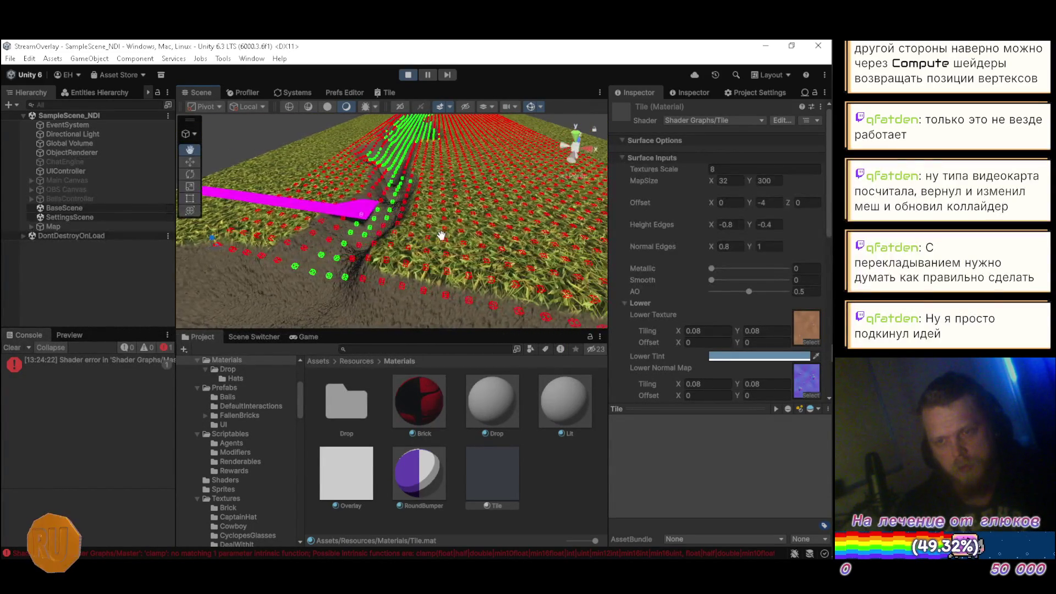
key(alt+Tab)
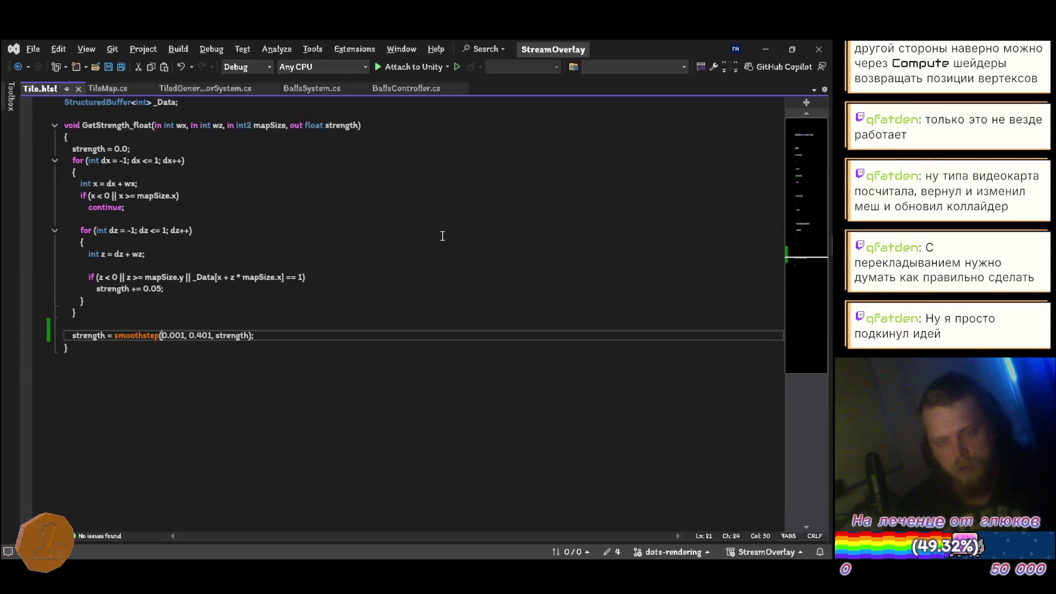
key(ctrl+Right)
key(ctrl+Right)
key(ctrl+Right)
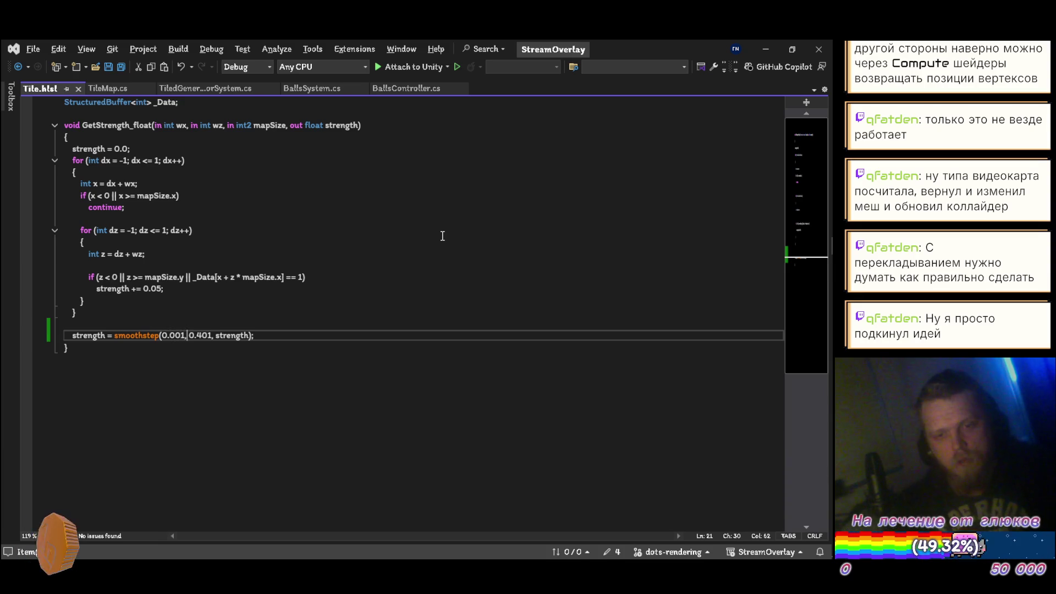
key(Delete)
key(Delete)
key(Delete)
text(1.0)
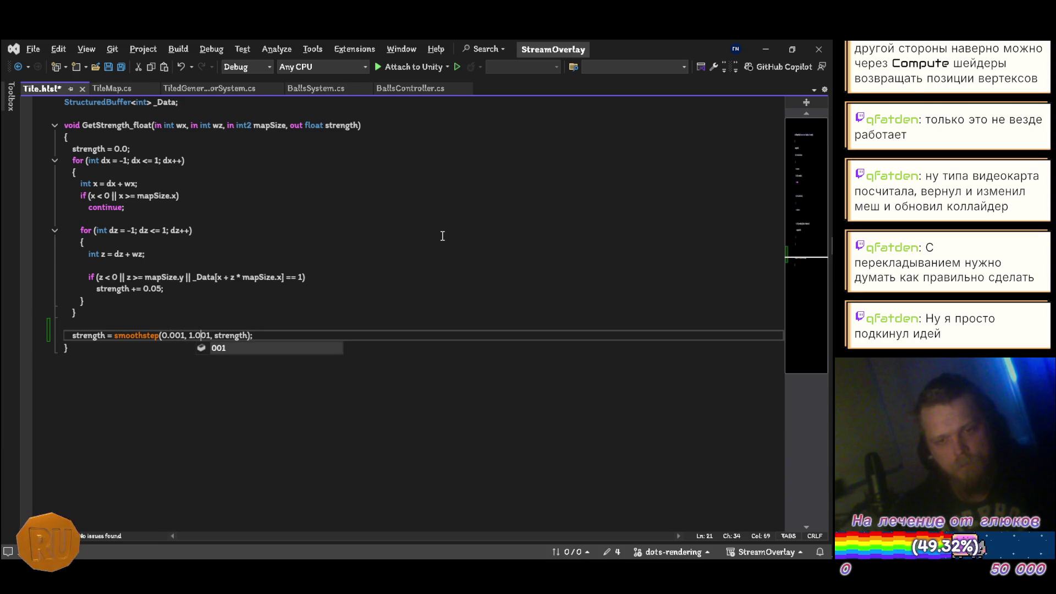
key(ctrl+s)
key(alt+Tab)
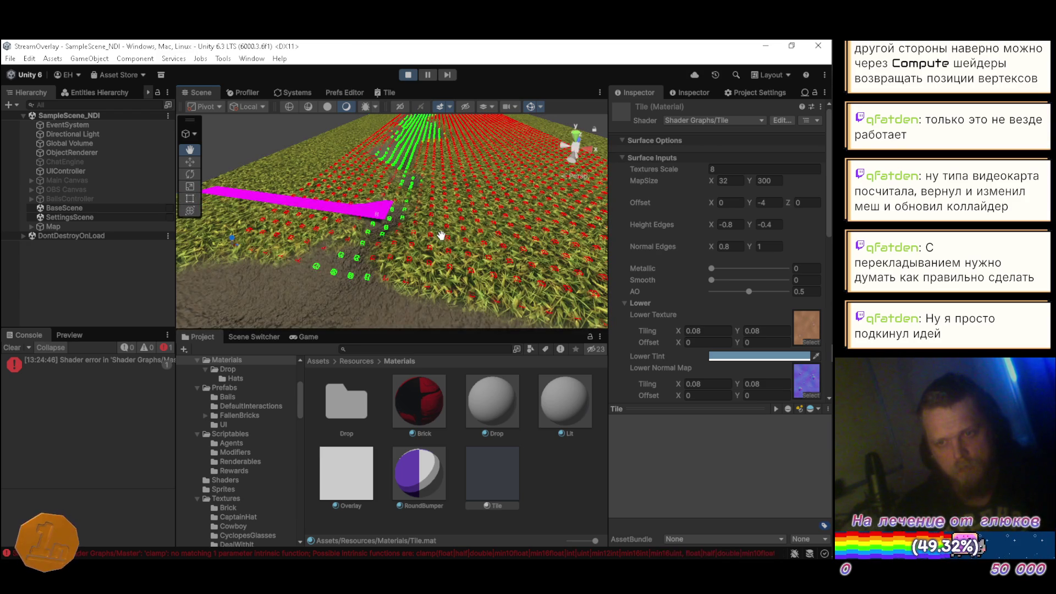
Step: Narrow the upper edge to 0.101, save, and compare the path with the gizmos
key(alt+Tab)
key(BackSpace)
text(0.001, 0.101, strength);)
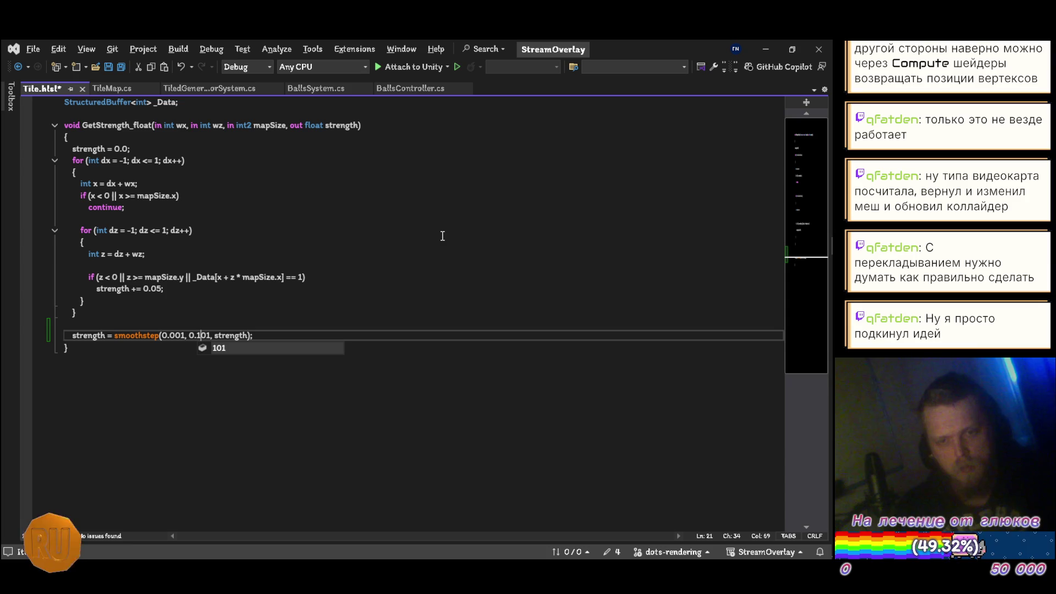
key(ctrl+s)
key(alt+Tab)
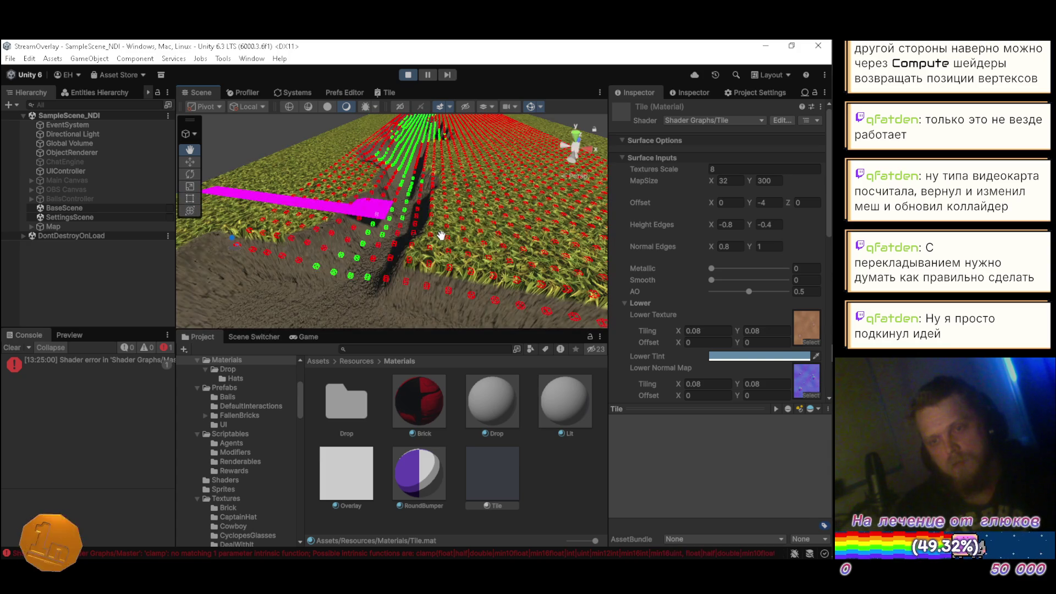
mouse_move(440, 235)
mouse_down()
mouse_move(436, 266)
mouse_move(434, 194)
mouse_move(362, 193)
mouse_move(421, 220)
mouse_up()
Step: Stop Play mode and set the Map's Material Offset Y to -2
click(407, 75)
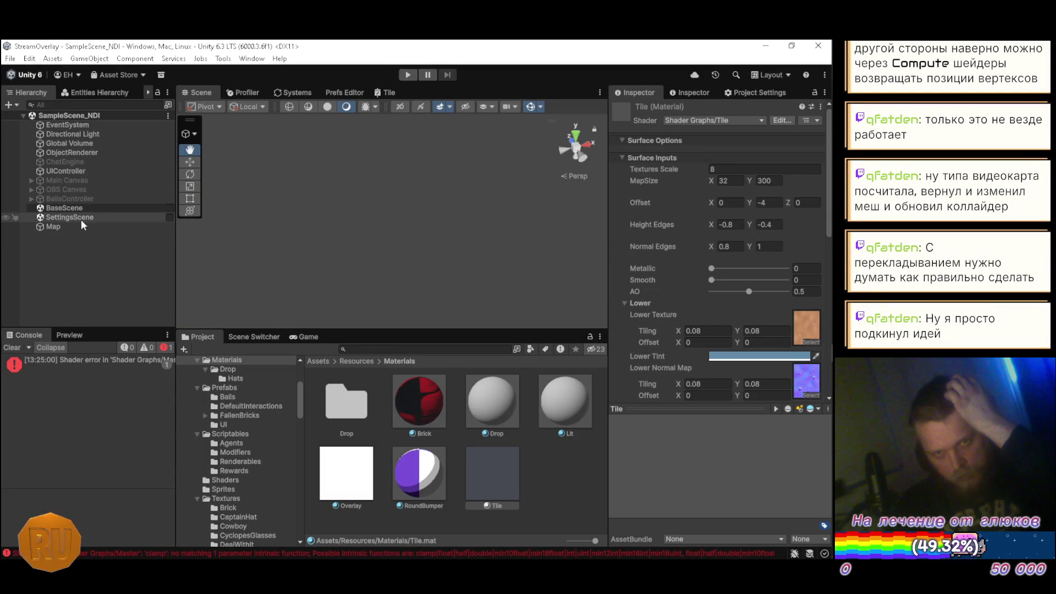
click(77, 226)
click(770, 268)
text(-2)
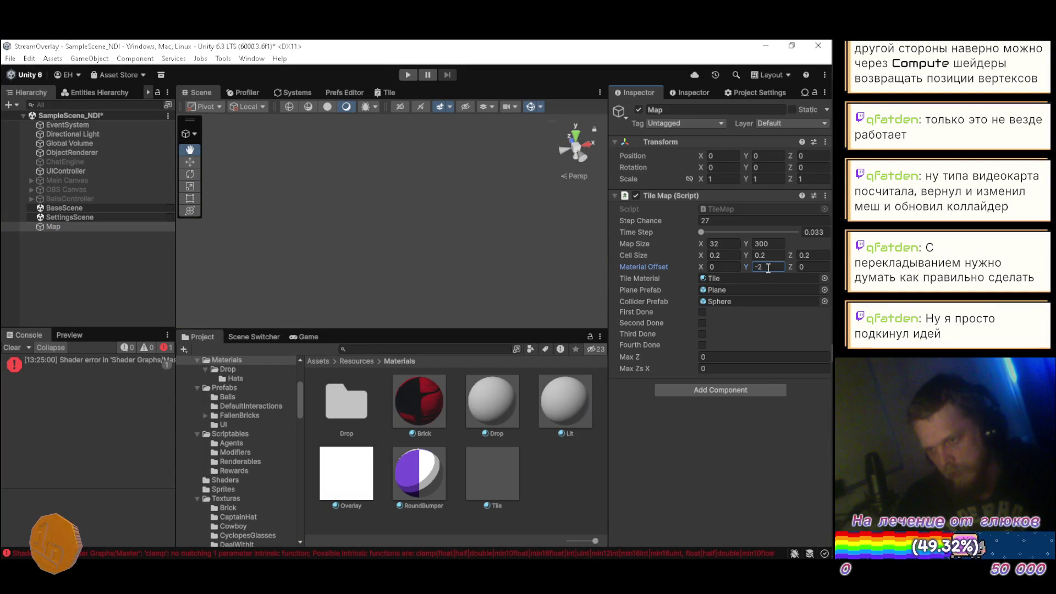
key(alt+Tab)
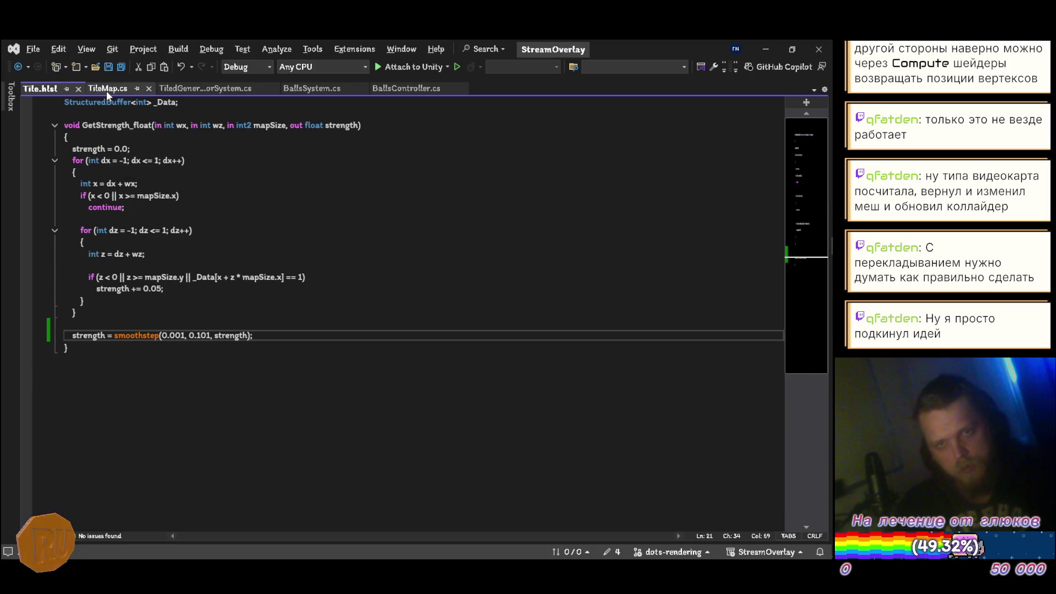
Step: Open TileMap.cs and insert Mathf.SmoothStep into the line 88 gizmo height
click(108, 89)
scroll(255, 366, down, 8)
scroll(254, 365, up, 5)
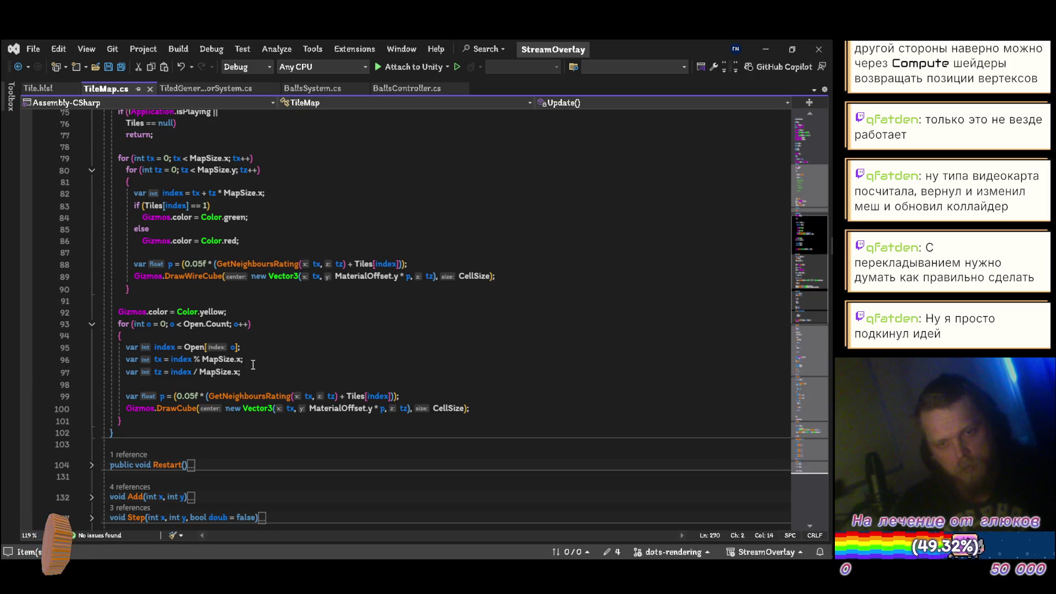
click(181, 269)
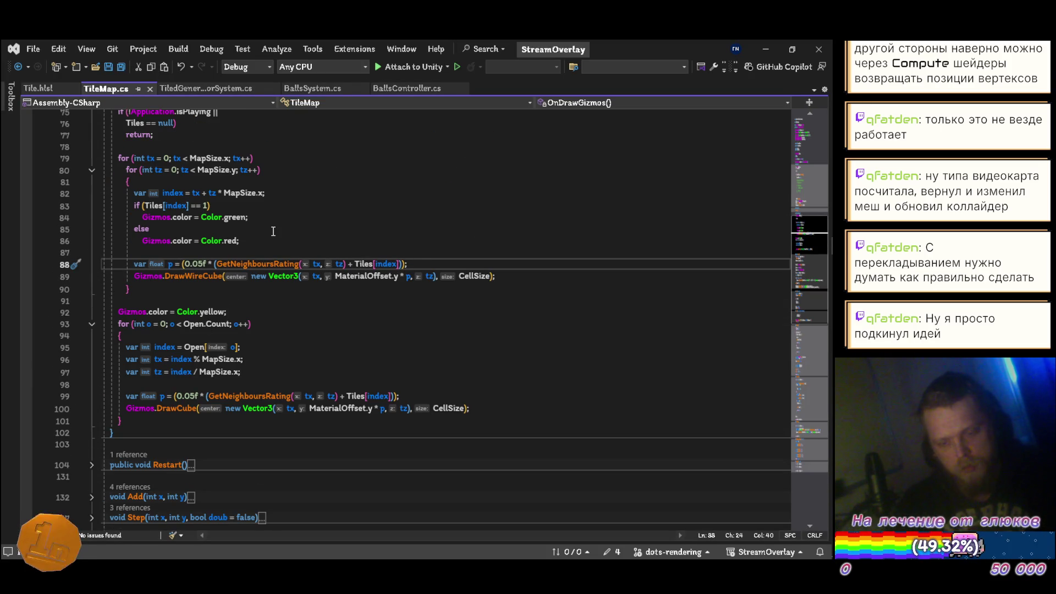
text(mathf)
text(.smooth)
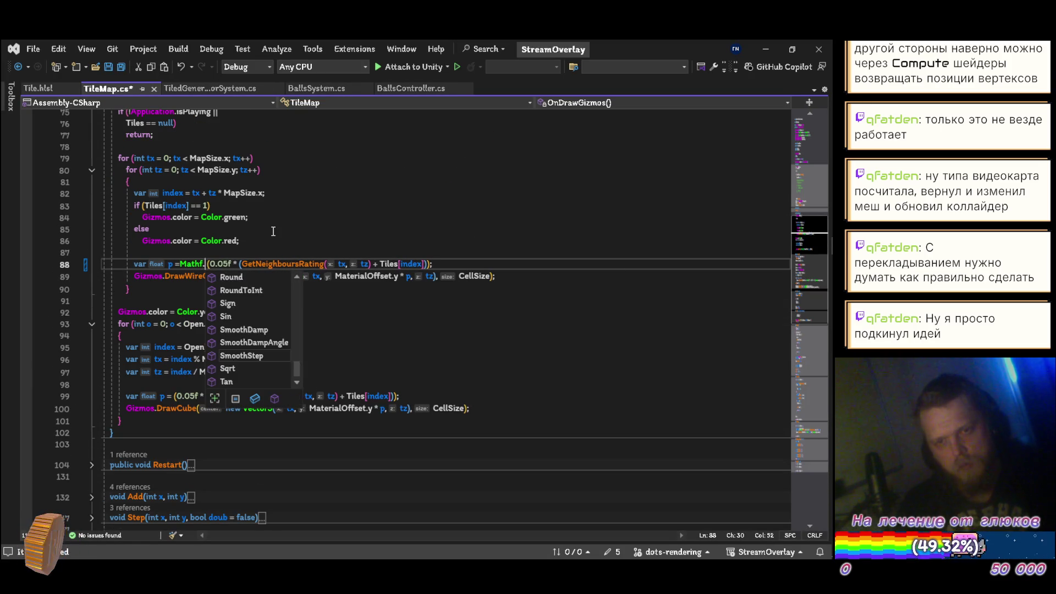
key(Tab)
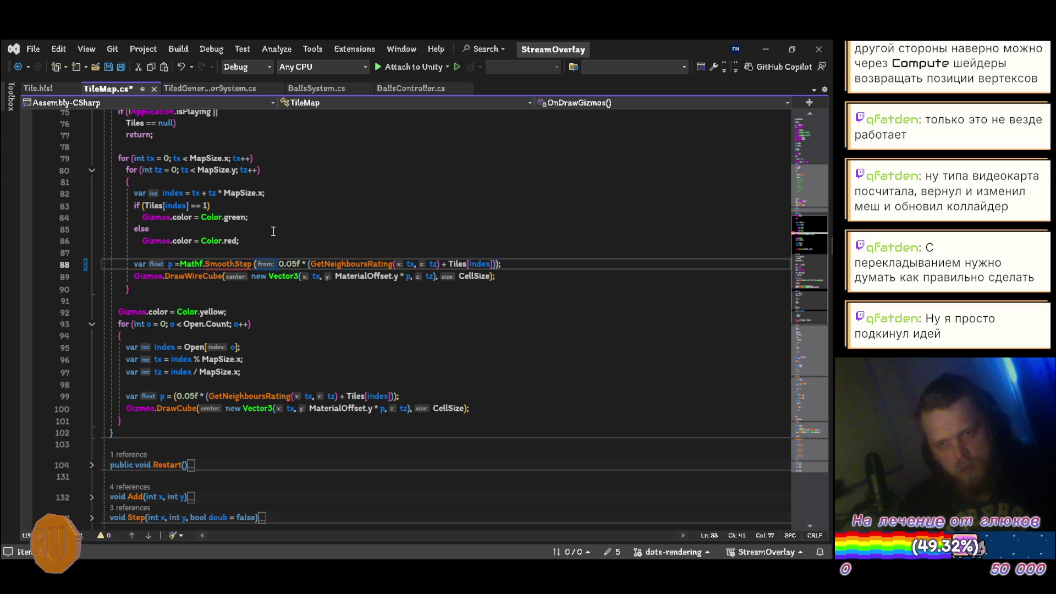
Step: Give SmoothStep the 0.001f and 0.101f edges, save, and let Unity recompile
text(0, )
text(0.0)
text(01f)
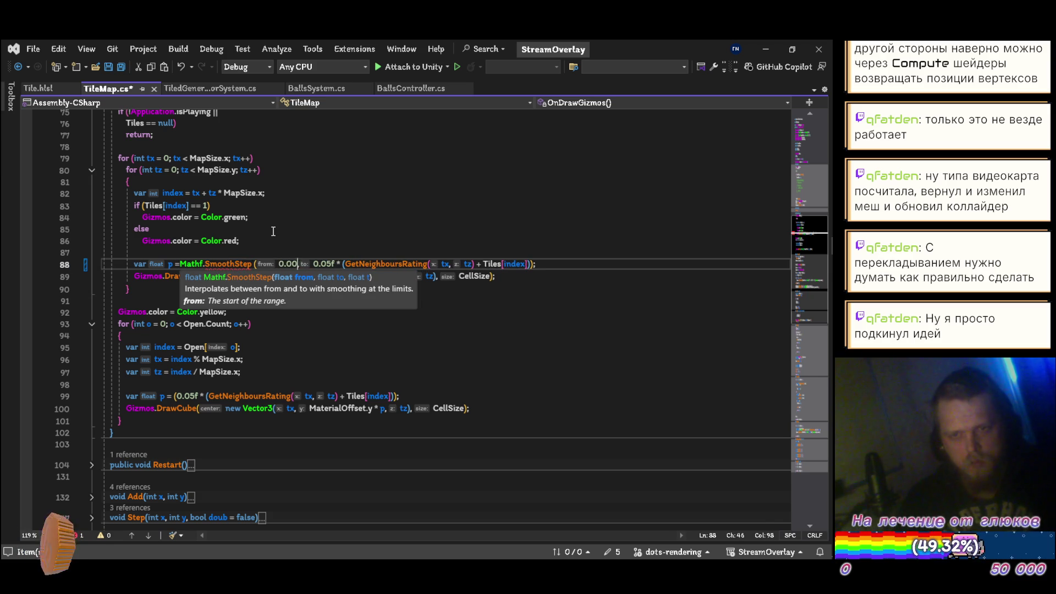
key(Right)
text(0.001f, 0.)
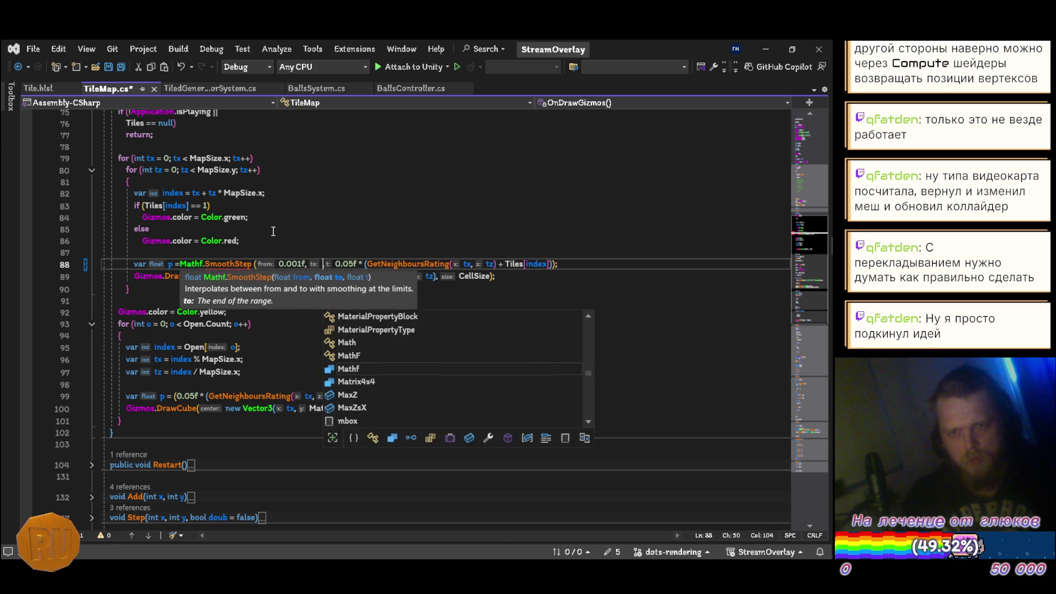
text(101f)
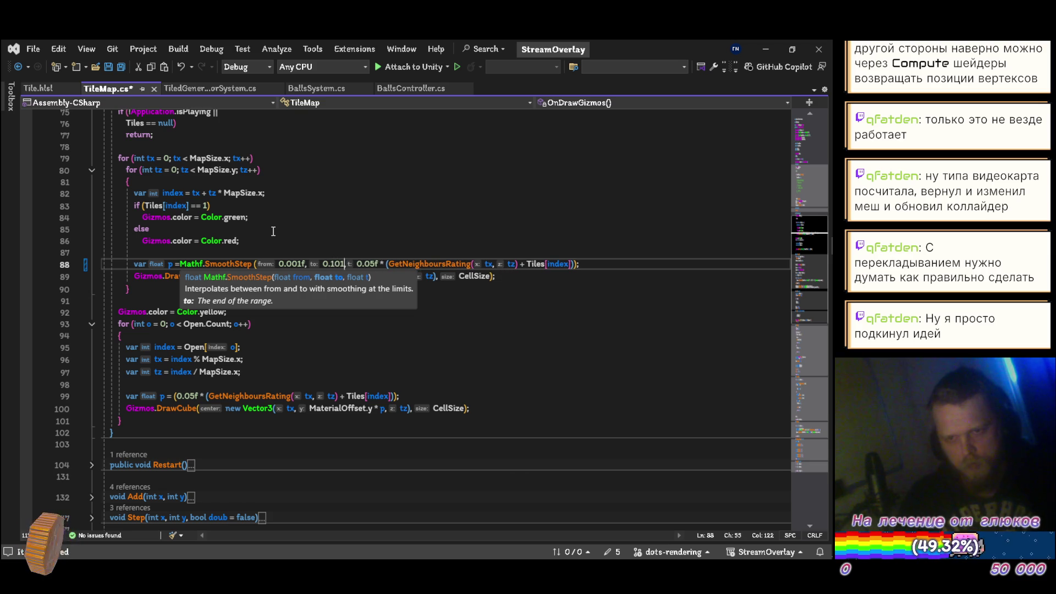
key(Escape)
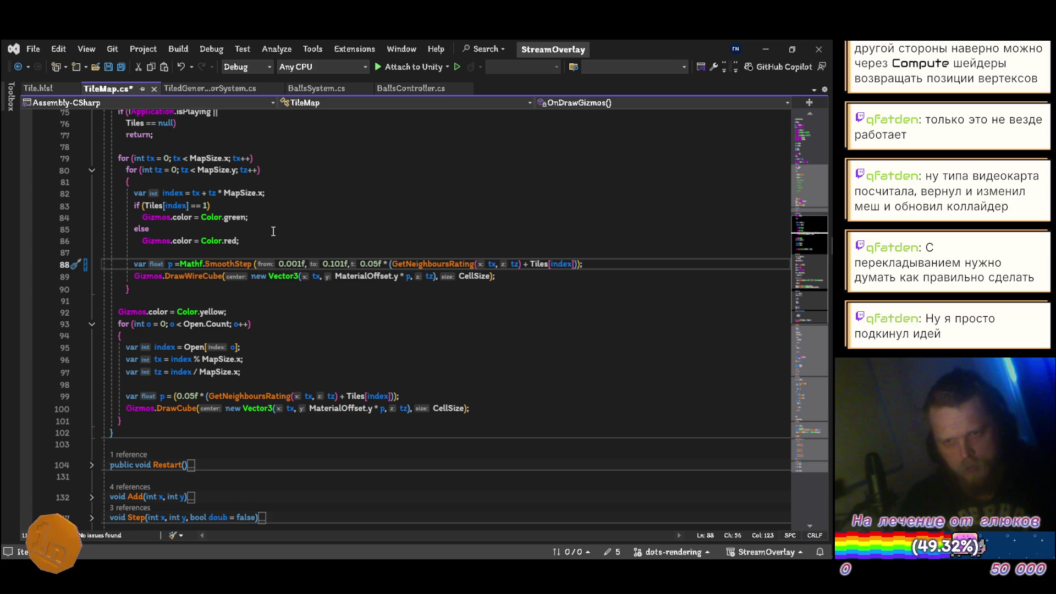
key(ctrl+s)
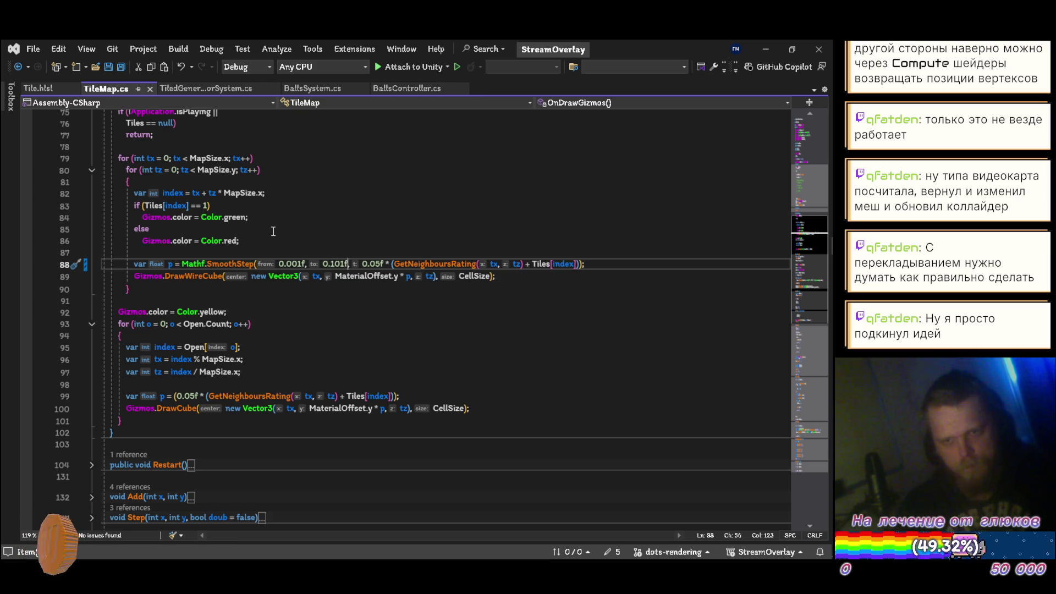
key(alt+Tab)
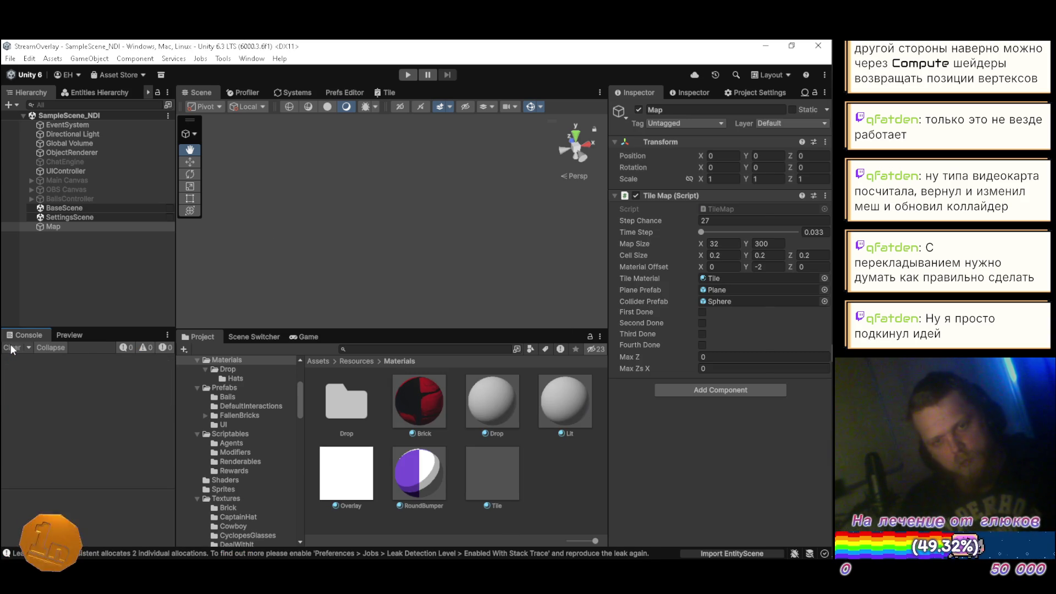
key(alt+Tab)
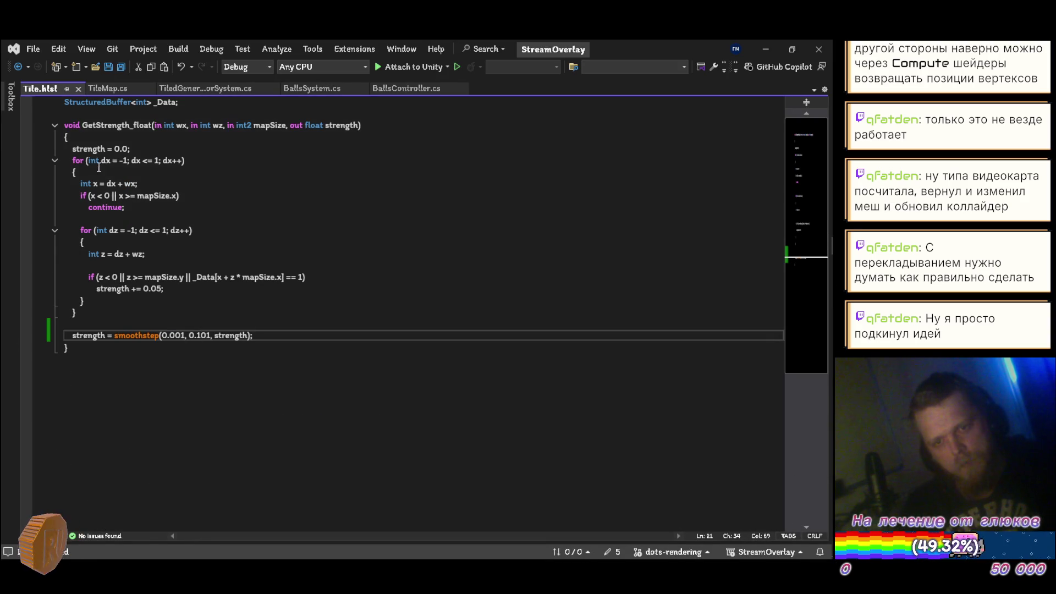
Step: Enter Play mode, orbit into the dirt ditch, and inspect Map's Tile Map settings
key(alt+Tab)
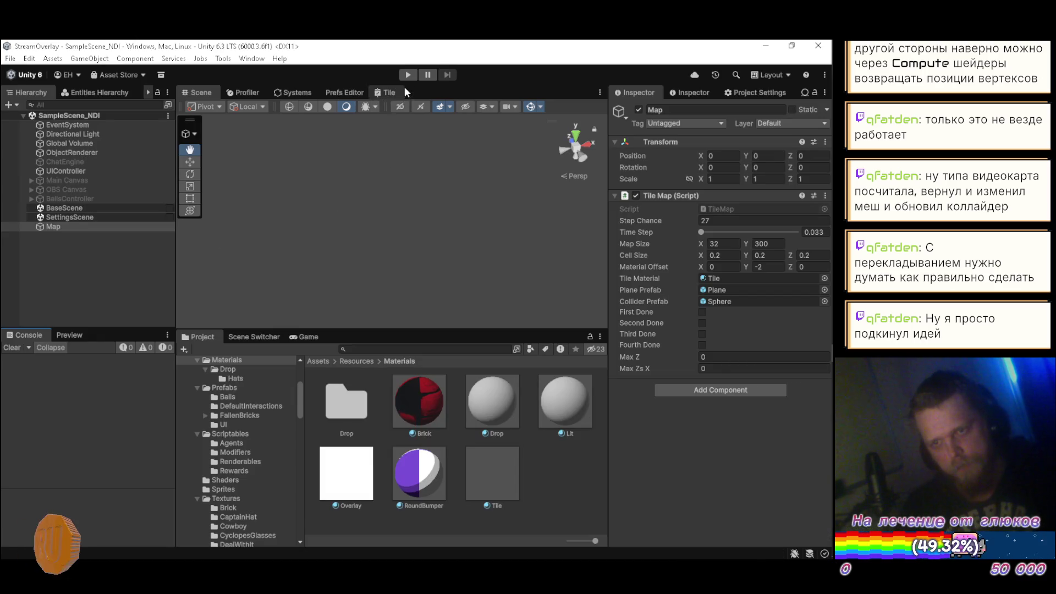
click(407, 78)
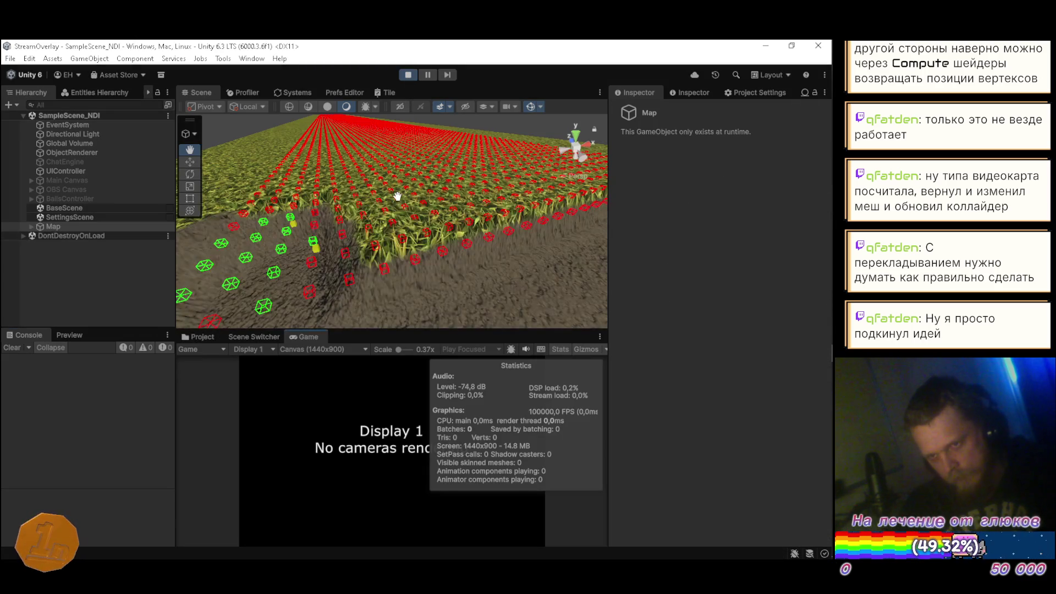
mouse_move(397, 195)
mouse_down()
mouse_move(212, 160)
mouse_move(289, 152)
mouse_move(325, 267)
mouse_move(487, 153)
mouse_move(367, 147)
mouse_move(360, 165)
mouse_up()
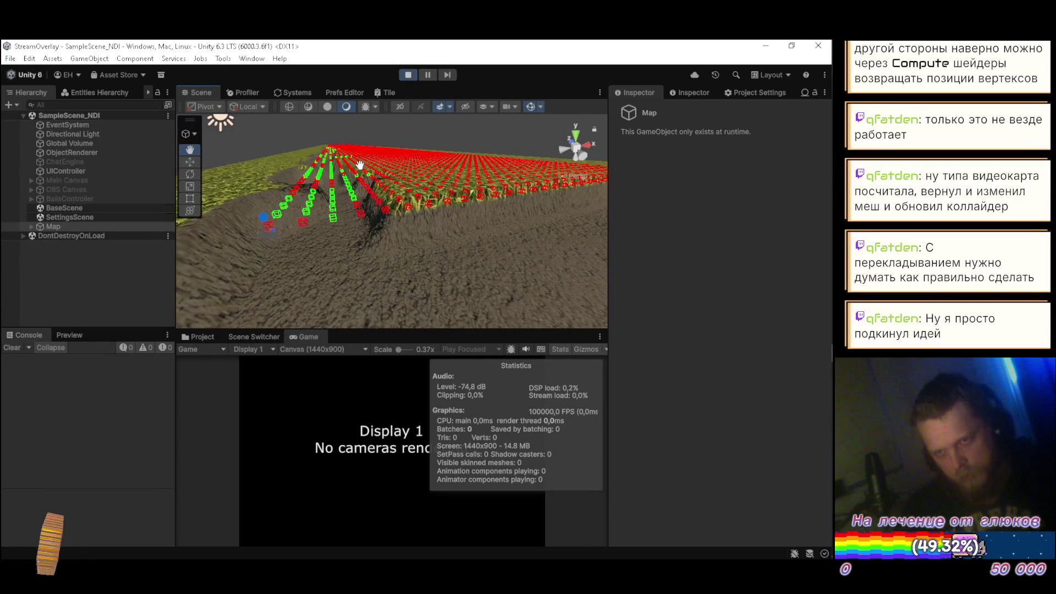
click(84, 226)
click(687, 93)
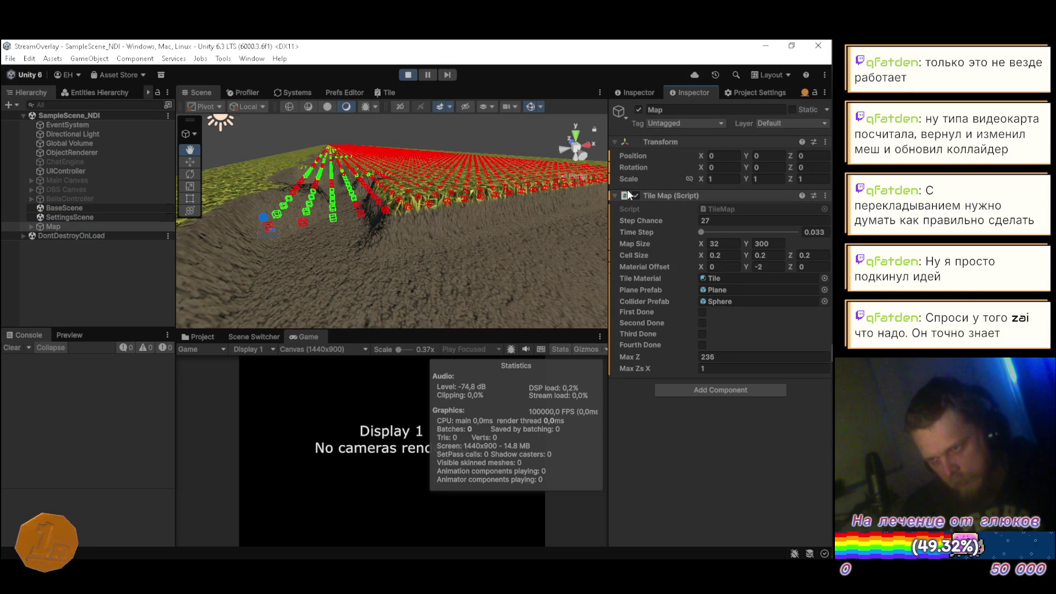
key(alt+Tab)
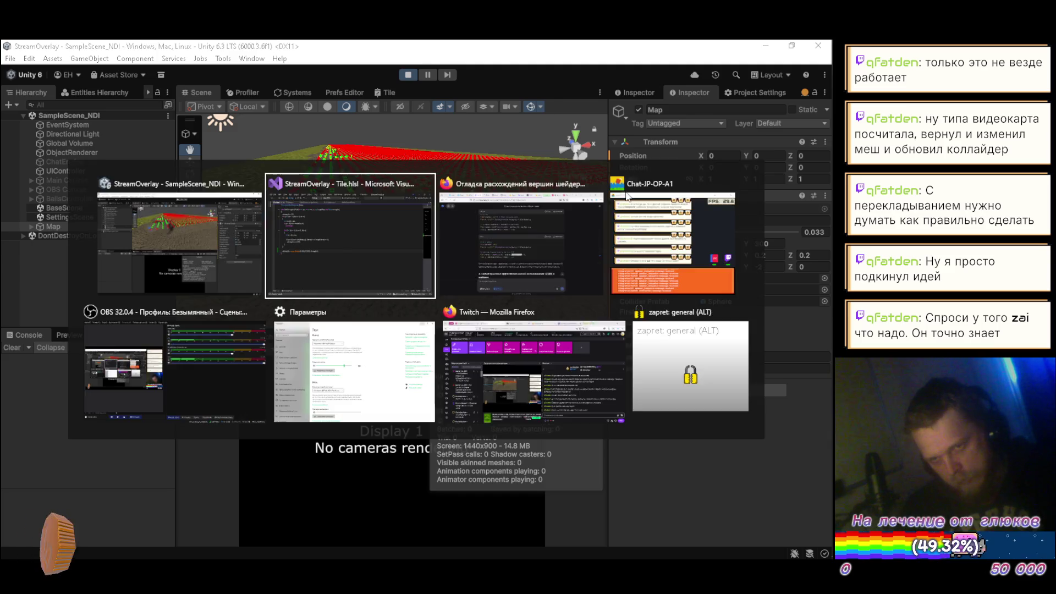
Step: Compare TileMap.cs's Mathf.SmoothStep gizmo line with Tile.hlsl's smoothstep call
click(116, 89)
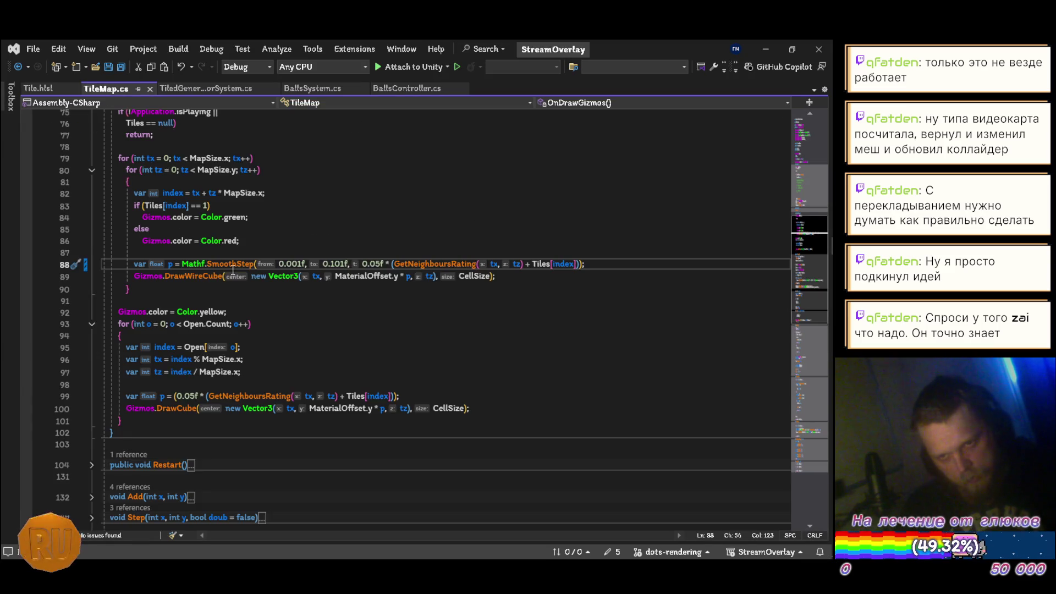
scroll(245, 278, up, 5)
scroll(253, 278, down, 3)
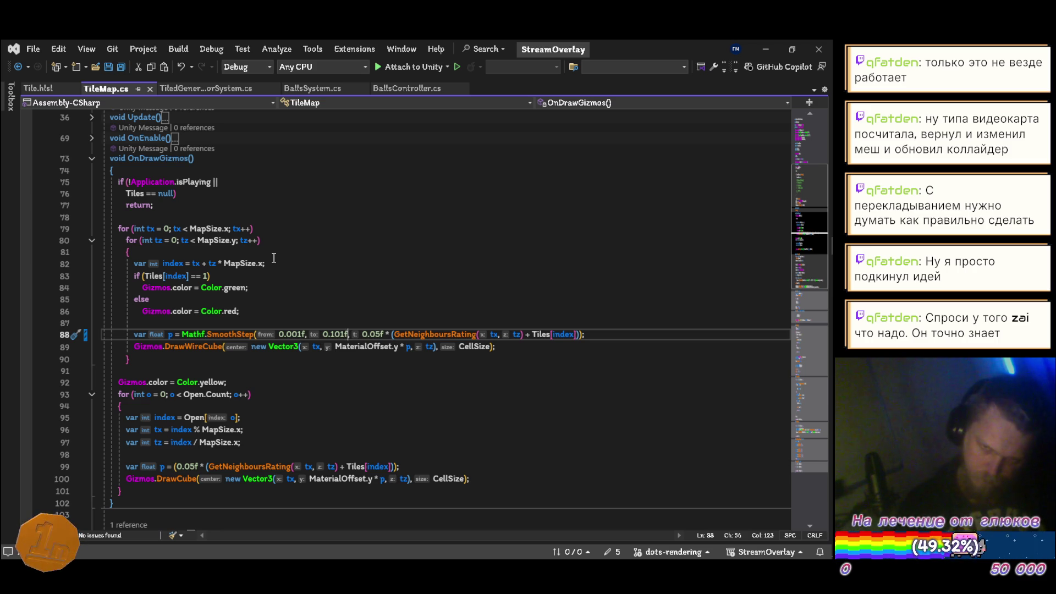
click(44, 92)
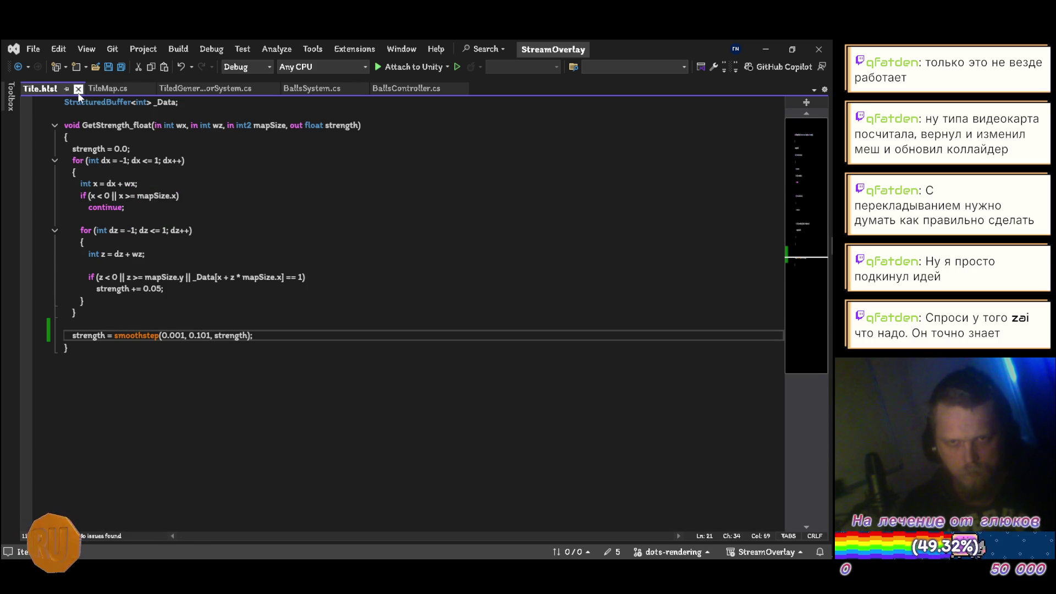
click(102, 90)
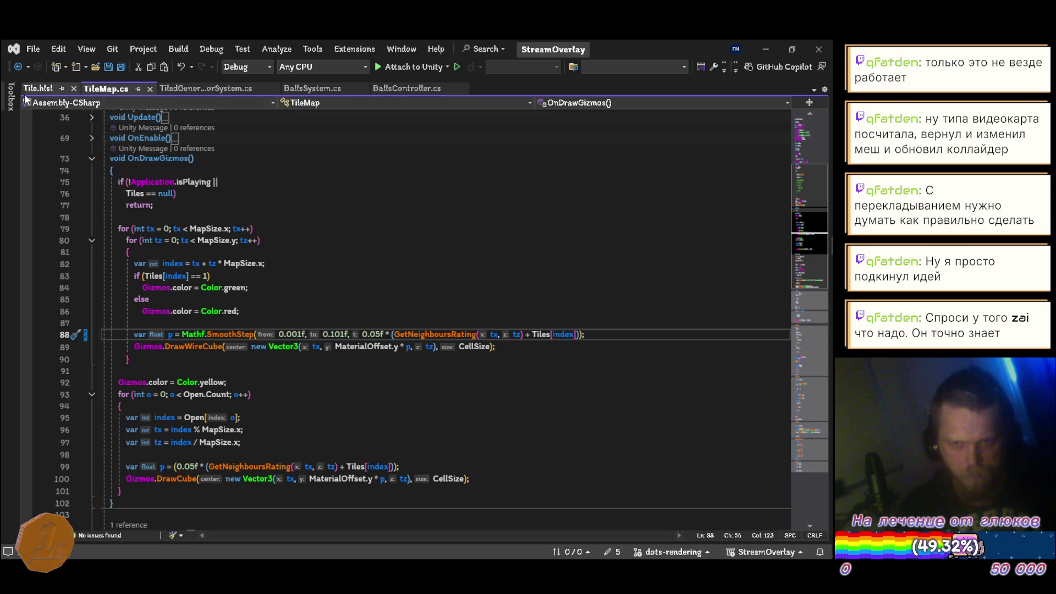
click(27, 89)
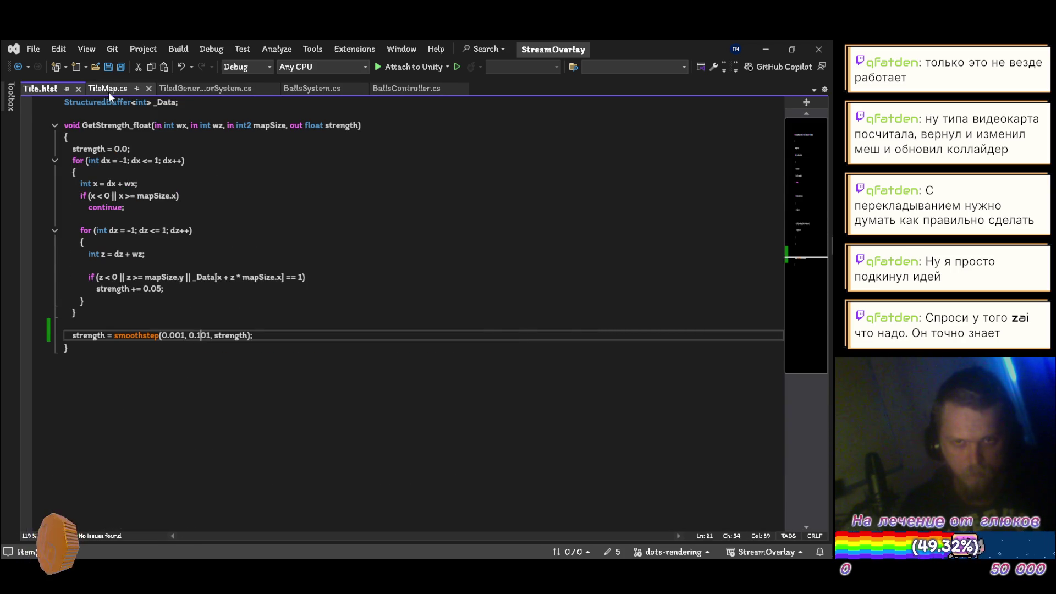
click(108, 90)
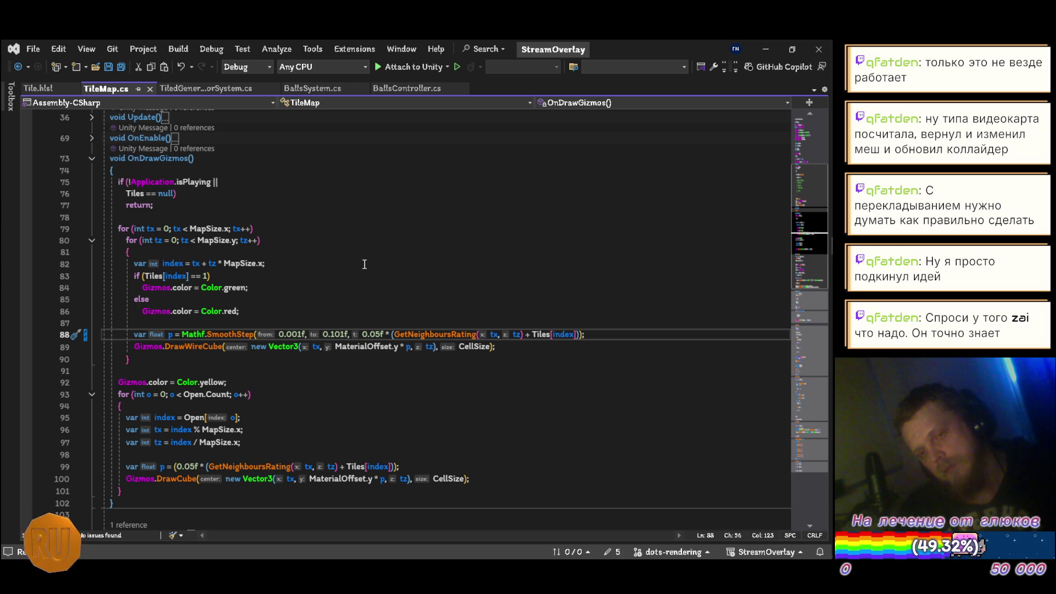
Step: Stop Play mode in Unity
key(alt+Tab)
click(414, 76)
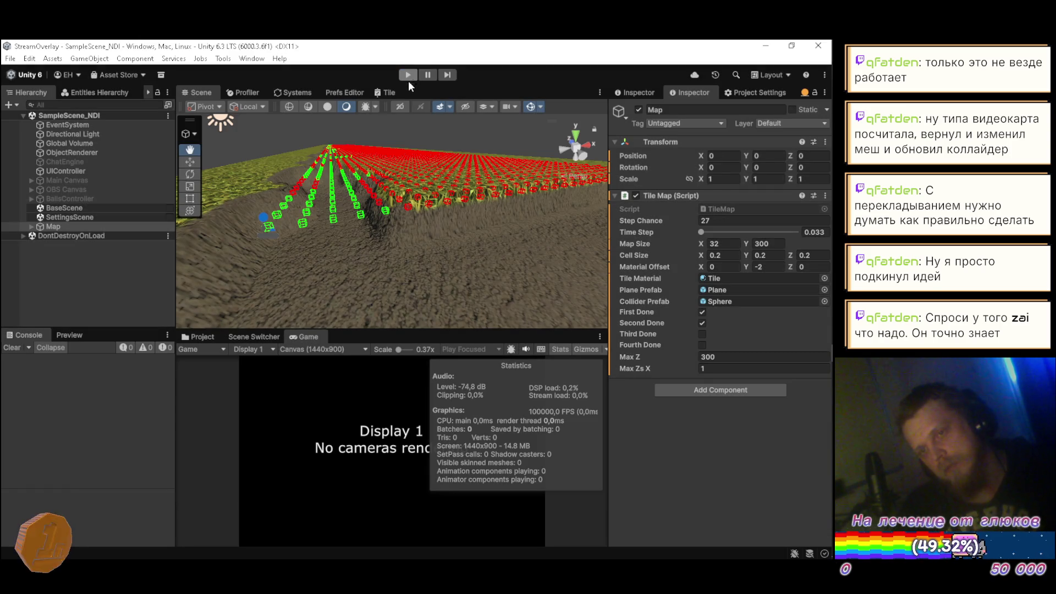
key(alt+Tab)
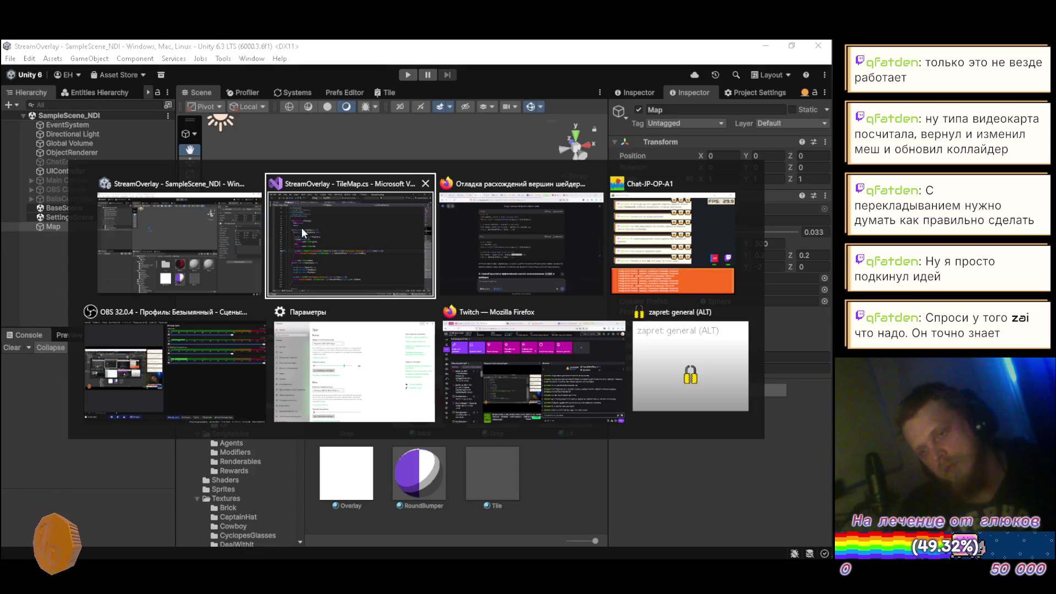
Step: Scroll the DeepSeek chat up to the custom C# SmoothStep answer
key(Tab)
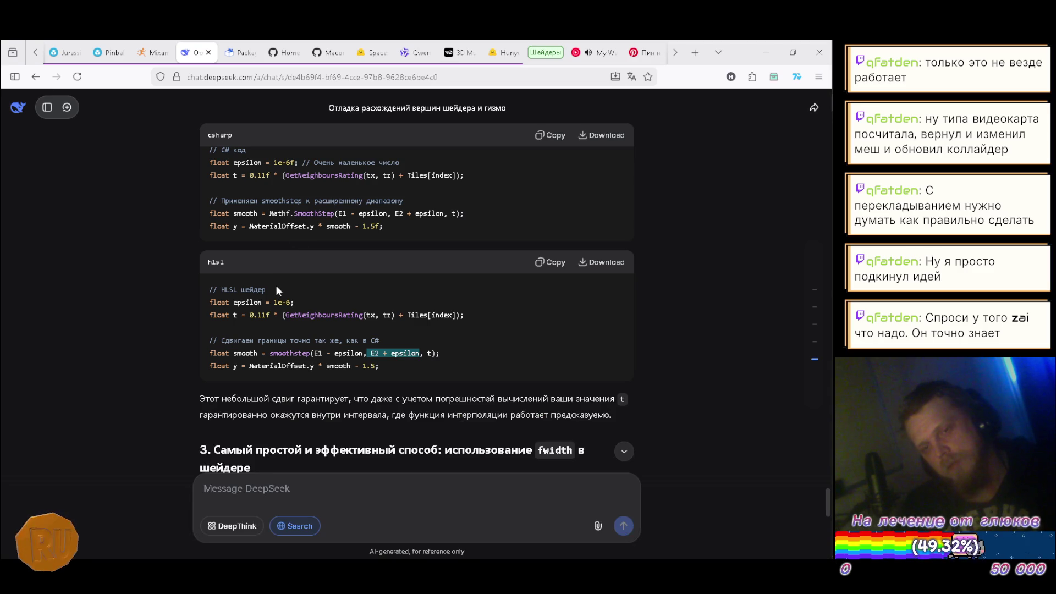
scroll(277, 290, up, 10)
scroll(301, 308, up, 15)
scroll(304, 296, up, 10)
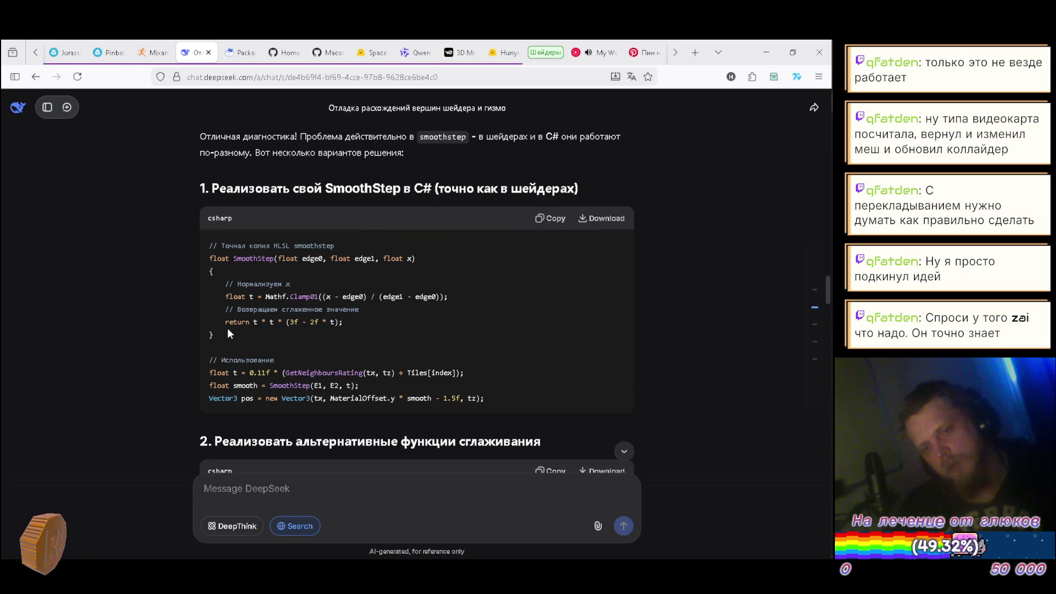
drag(224, 332, 193, 298)
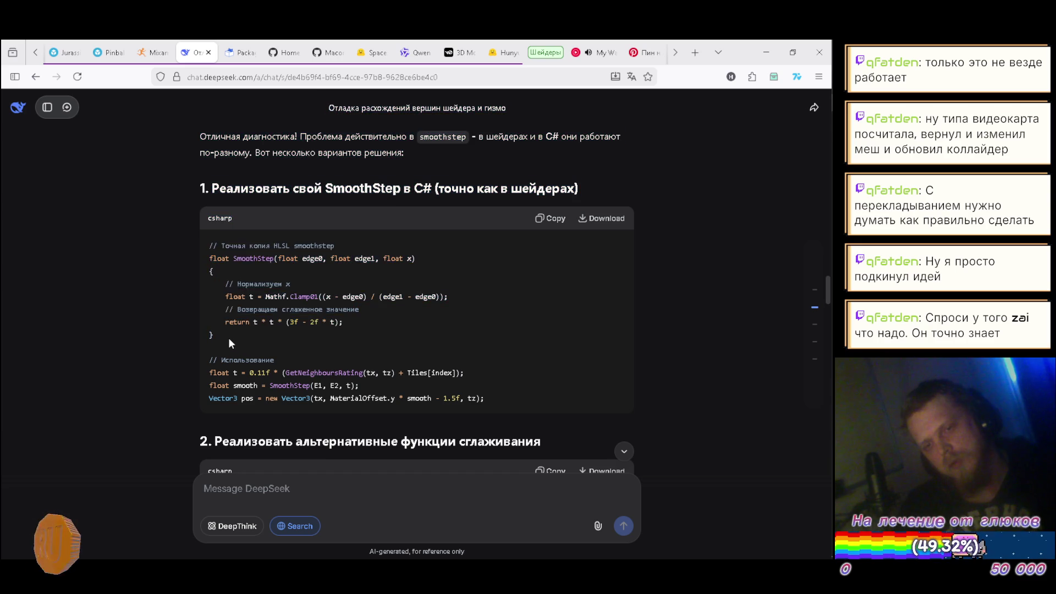
drag(216, 335, 210, 259)
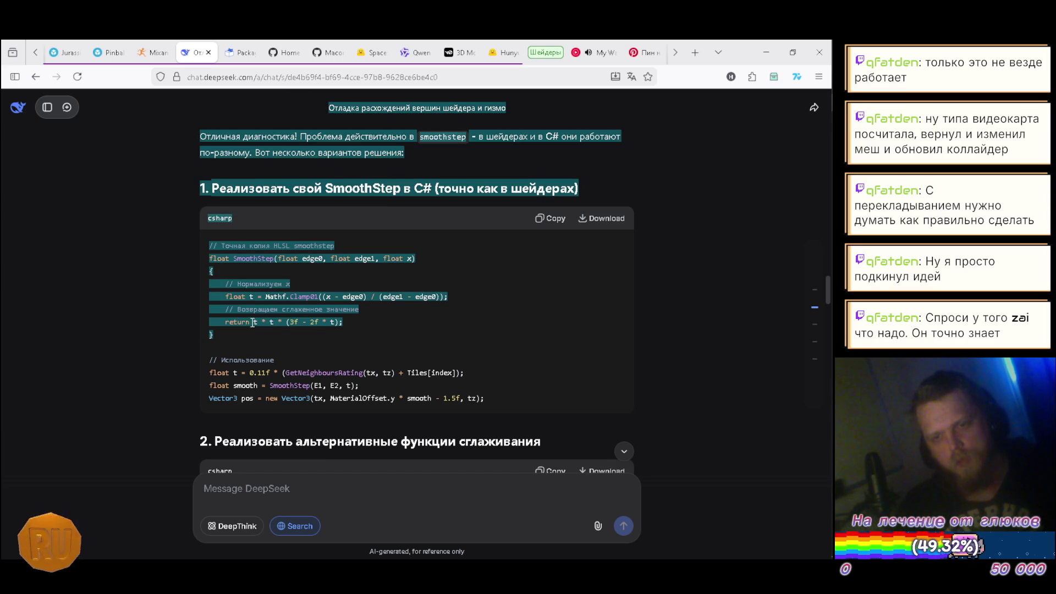
click(412, 274)
Step: Select the C# SmoothStep function code in the answer and return to Visual Studio
scroll(412, 290, up, 2)
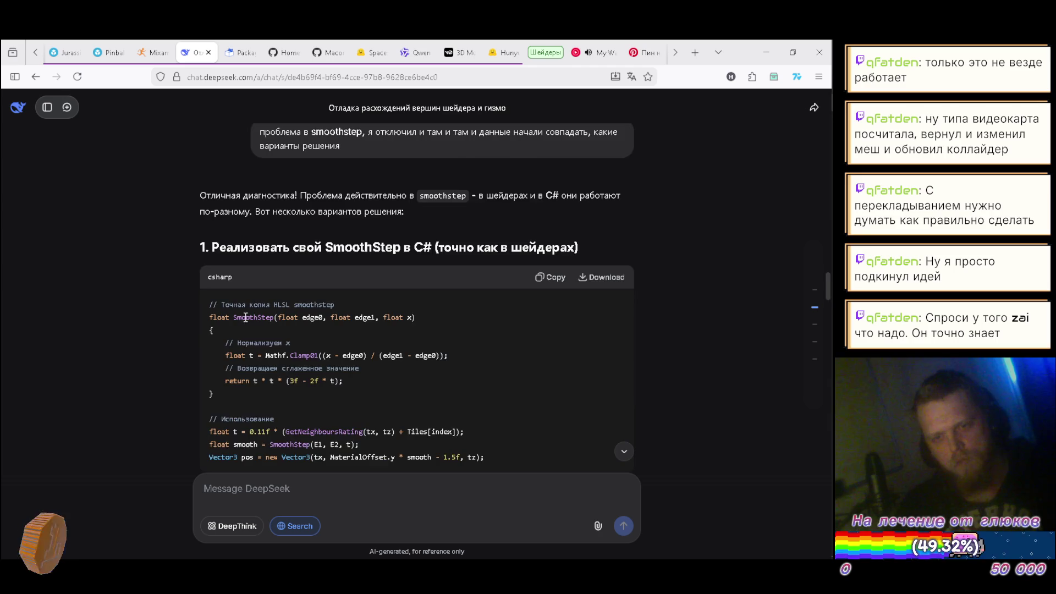
scroll(245, 320, down, 2)
mouse_move(211, 199)
mouse_down()
mouse_move(236, 243)
mouse_move(239, 287)
mouse_up()
mouse_move(333, 278)
mouse_down()
mouse_move(410, 266)
mouse_move(396, 313)
mouse_move(370, 245)
mouse_up()
mouse_move(346, 344)
mouse_down()
mouse_move(464, 278)
mouse_move(279, 279)
mouse_move(193, 264)
mouse_move(215, 262)
mouse_up()
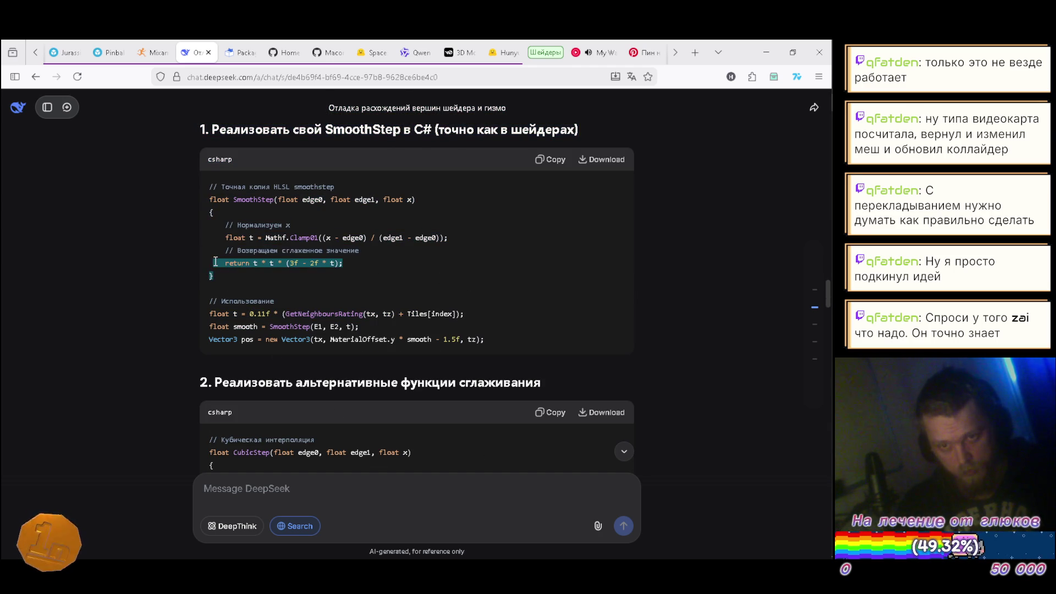
click(246, 288)
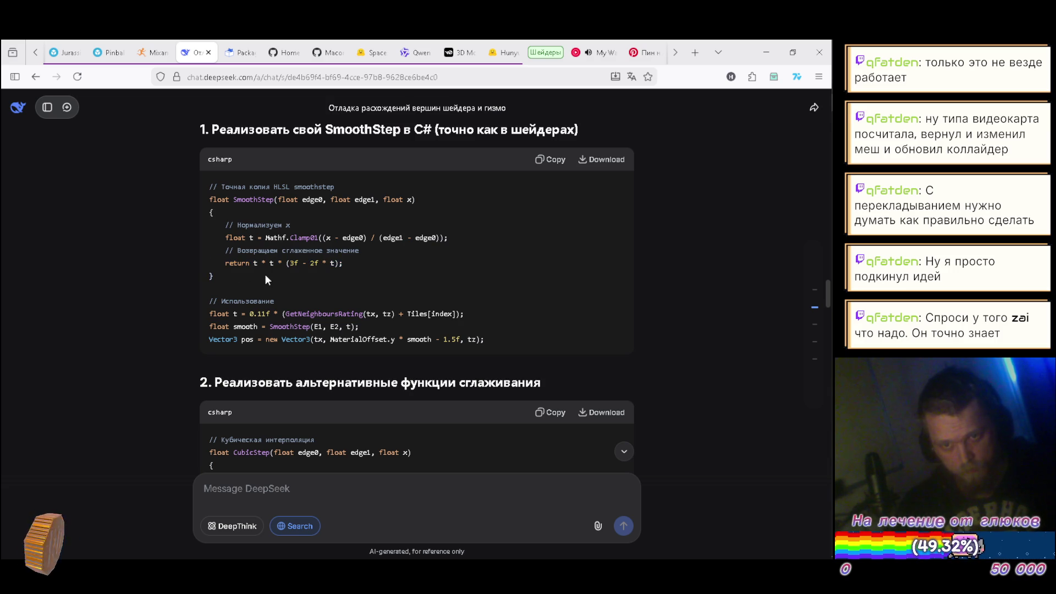
key(shift+Up)
key(shift+Up)
key(shift+Up)
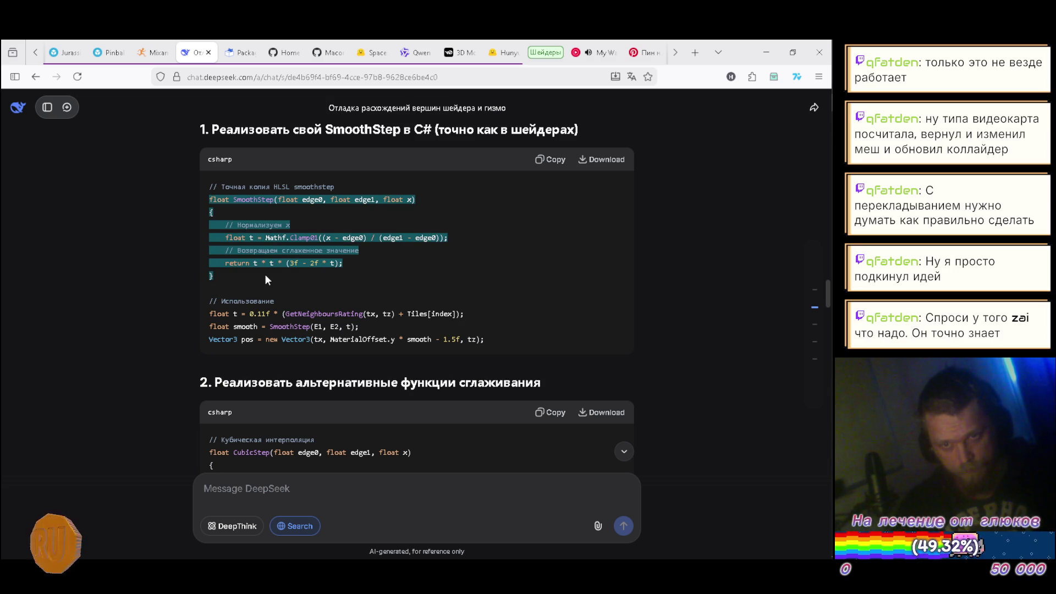
key(alt+Tab)
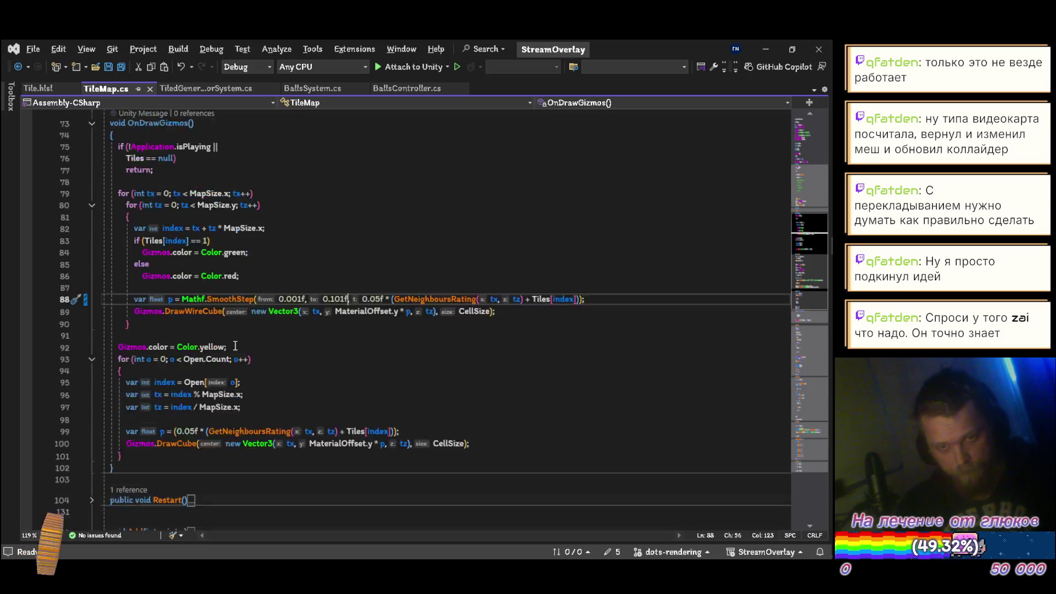
Step: Paste the SmoothStep function after CheckCell and change the t variable's float type to var
scroll(235, 346, down, 10)
click(246, 316)
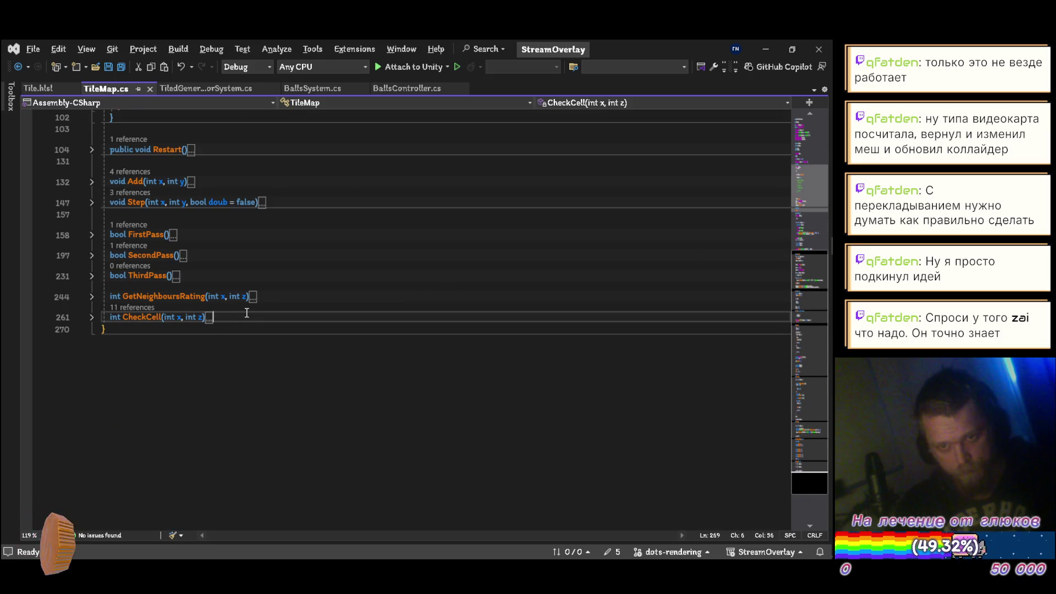
text(float SmoothStep(float edge0, float edge1, float x) {     // Нормализуем x     float t = Mathf.Clamp01((x - edge0) / (edge1 - edge0));     // Возвращаем сглаженное значение     return t * t * (3f - 2f * t); })
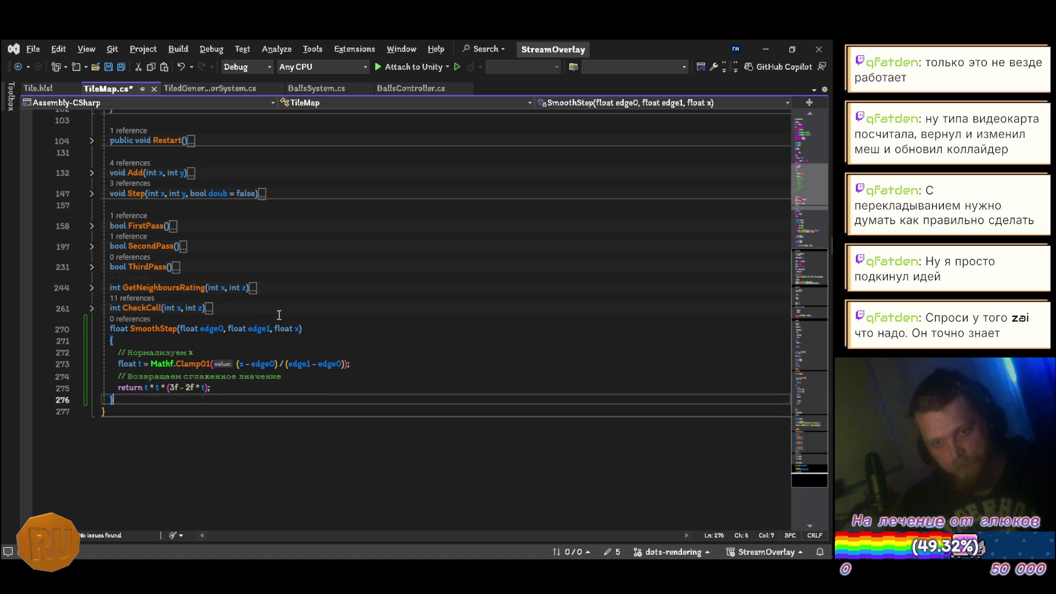
double_click(130, 364)
text(var)
Step: Delete the two Russian comment lines, save TileMap.cs, and add a blank line after t
click(255, 350)
key(ctrl+x)
key(Down)
key(ctrl+x)
key(ctrl+s)
key(Up)
key(Return)
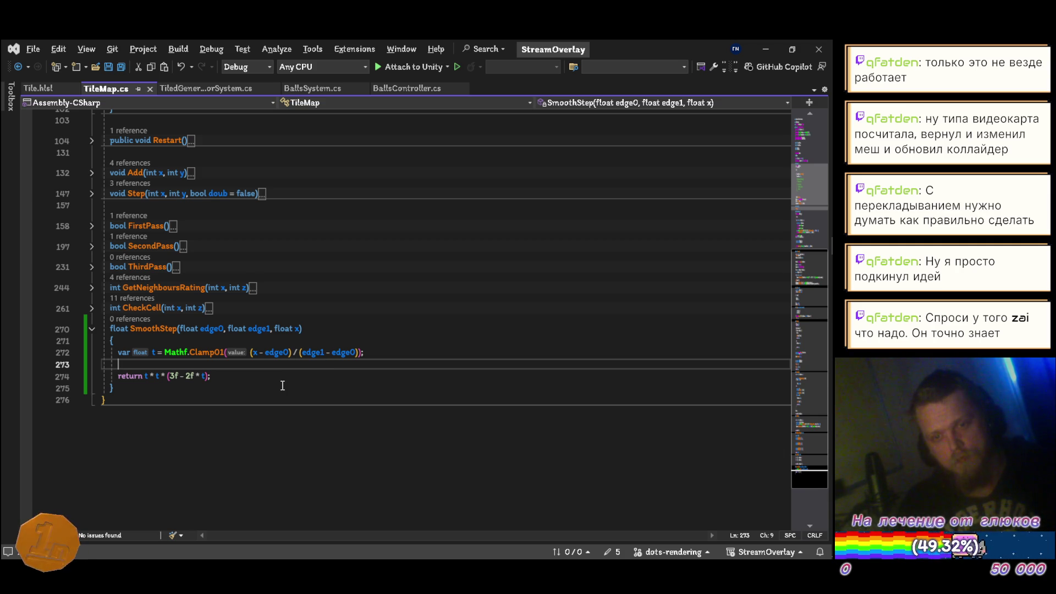
Step: Remove 'Mathf.' on line 88 so the gizmo height calls the custom SmoothStep
scroll(281, 374, up, 15)
scroll(279, 365, down, 5)
click(210, 316)
click(205, 325)
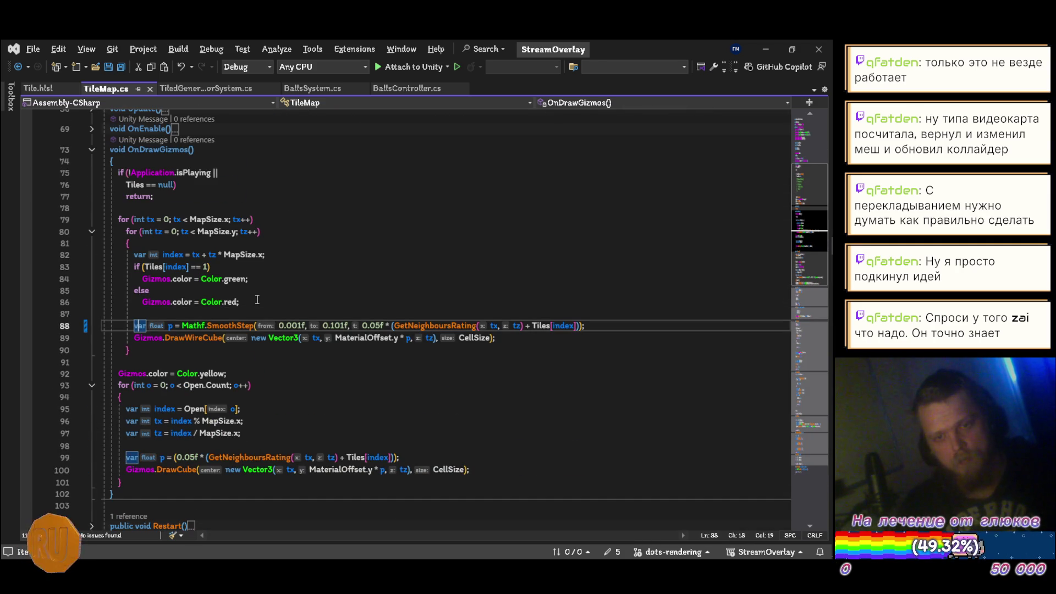
key(Delete)
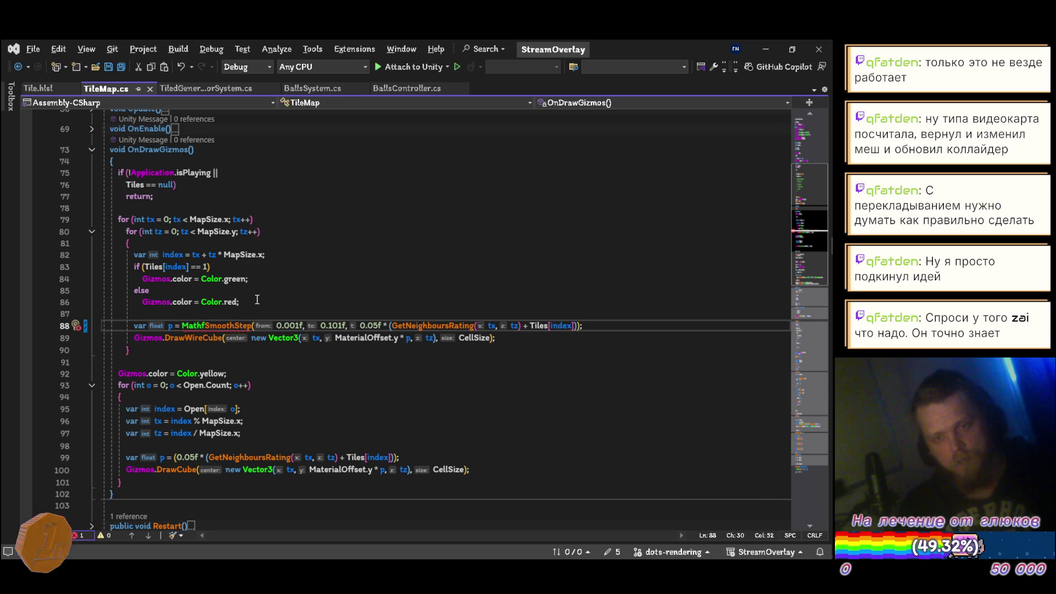
key(ctrl+BackSpace)
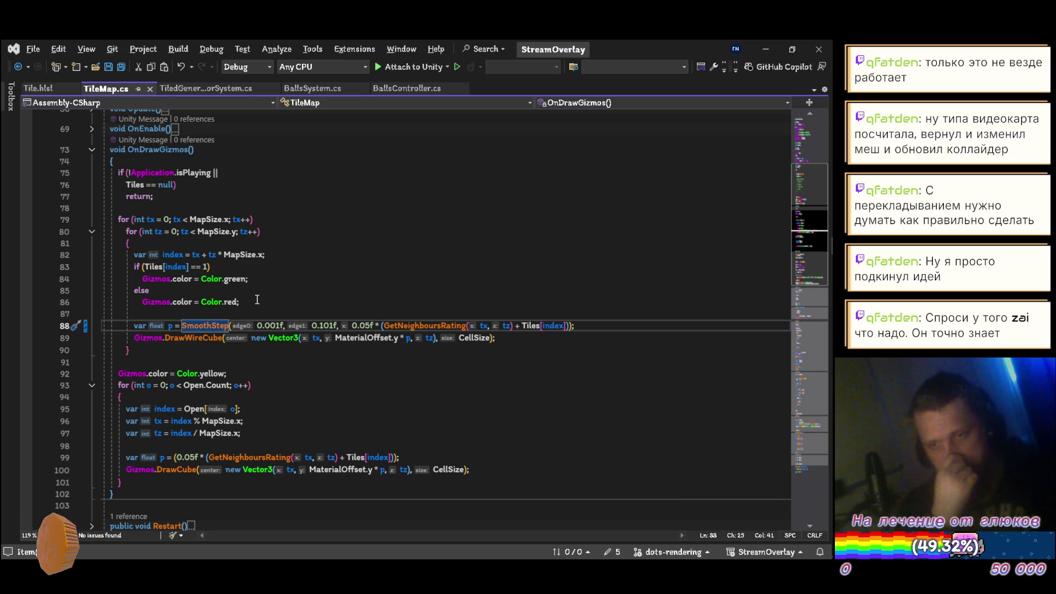
Step: Compare the call against Tile.hlsl's smoothstep, then switch to the Unity editor
click(33, 89)
click(94, 87)
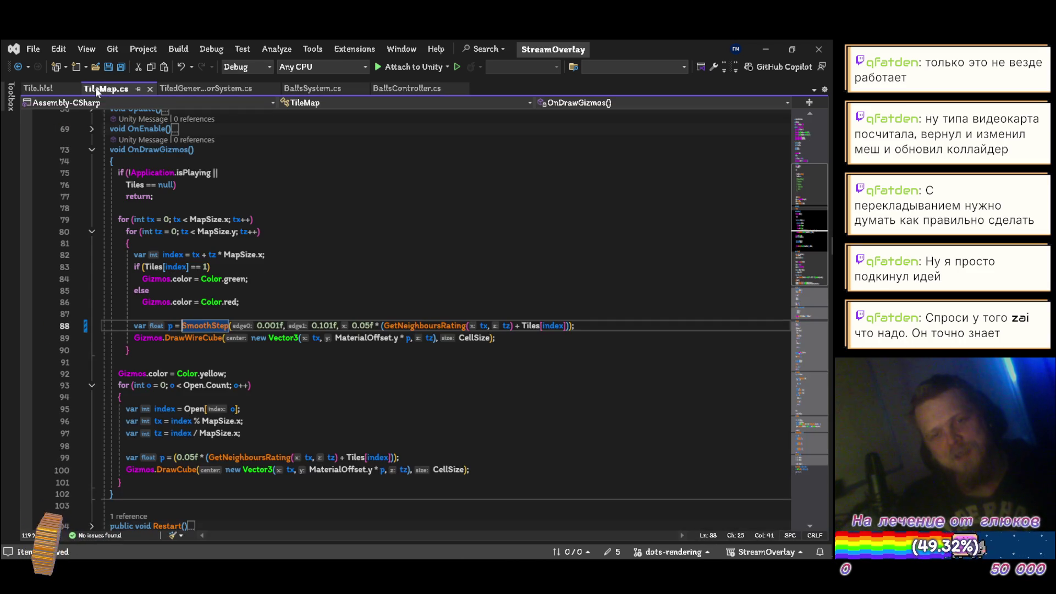
click(33, 89)
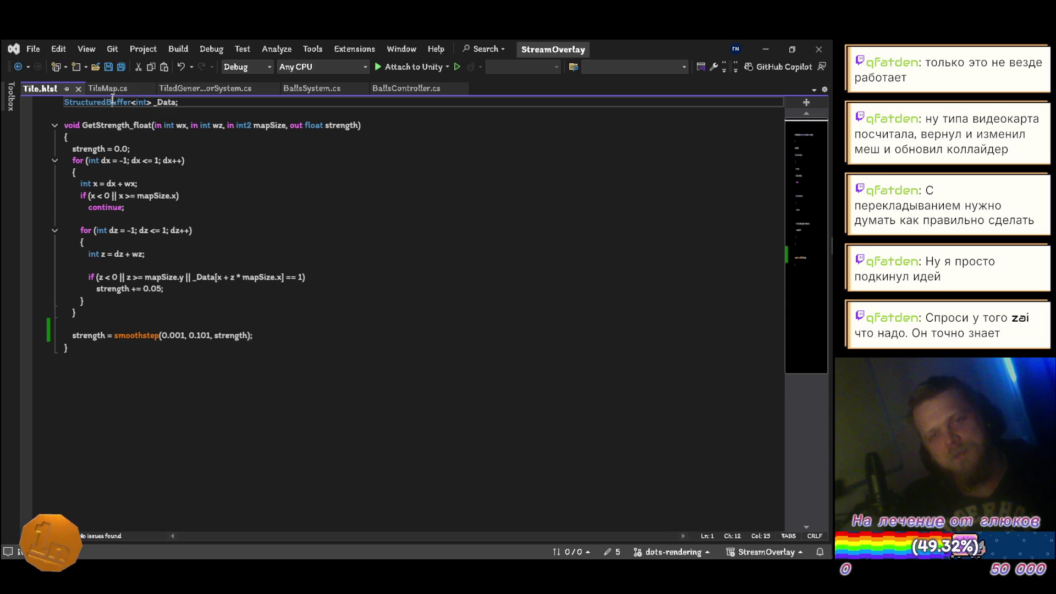
click(106, 89)
key(alt+Tab)
mouse_move(191, 174)
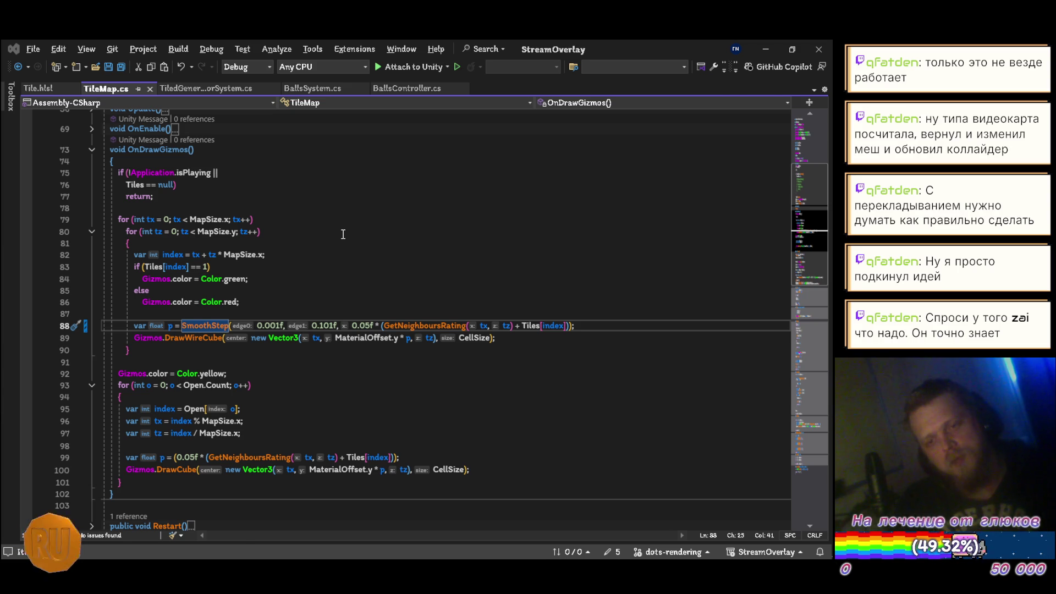
key(alt+Tab)
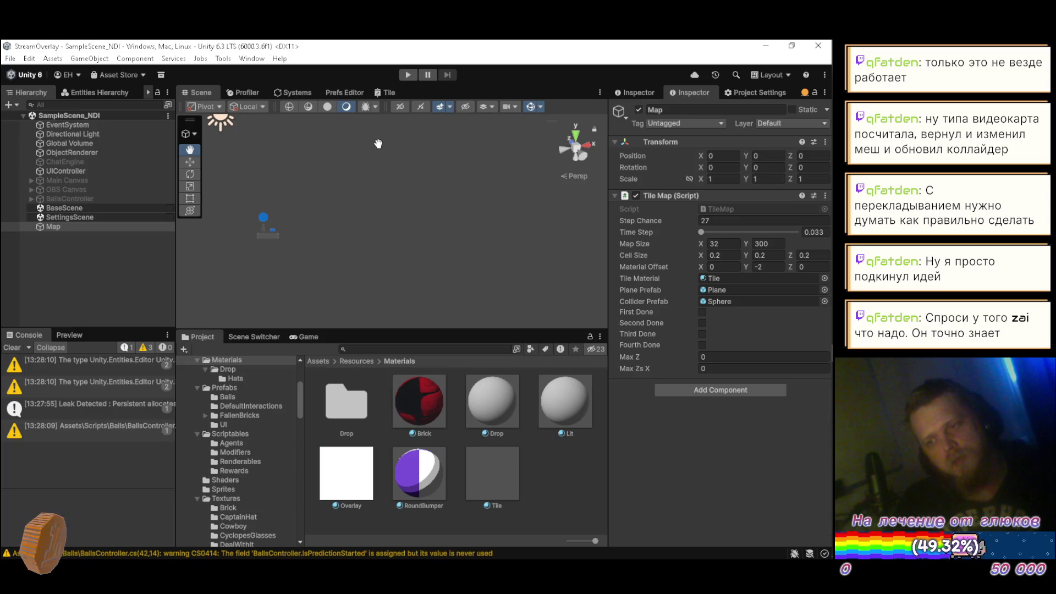
Step: Enter Play mode and fly the maximized Scene view through the trenches to inspect the green and red gizmos
click(414, 76)
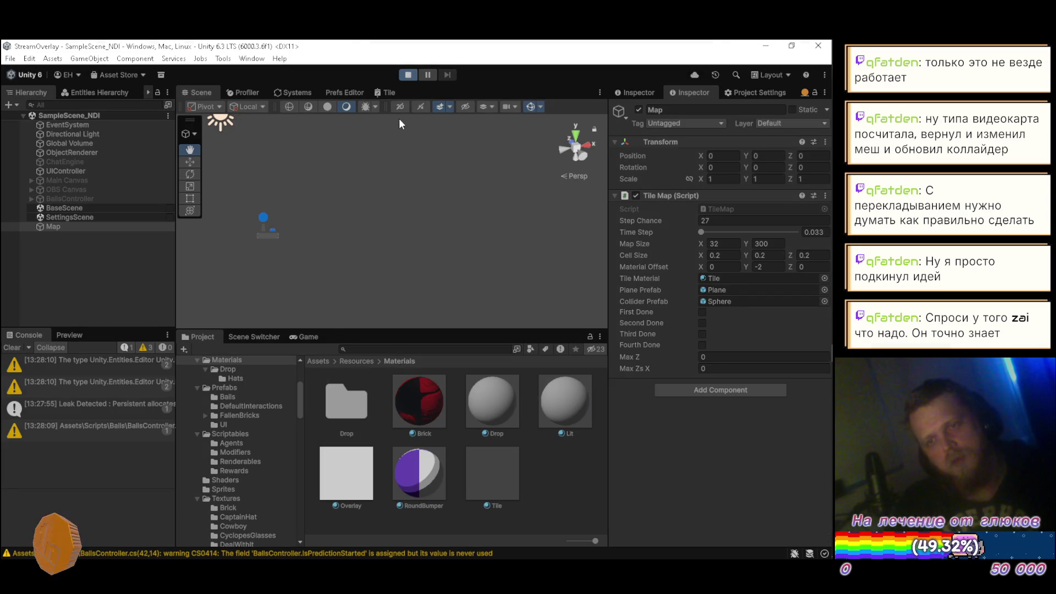
mouse_move(481, 179)
mouse_down()
mouse_move(495, 168)
mouse_move(408, 161)
mouse_move(415, 305)
mouse_up()
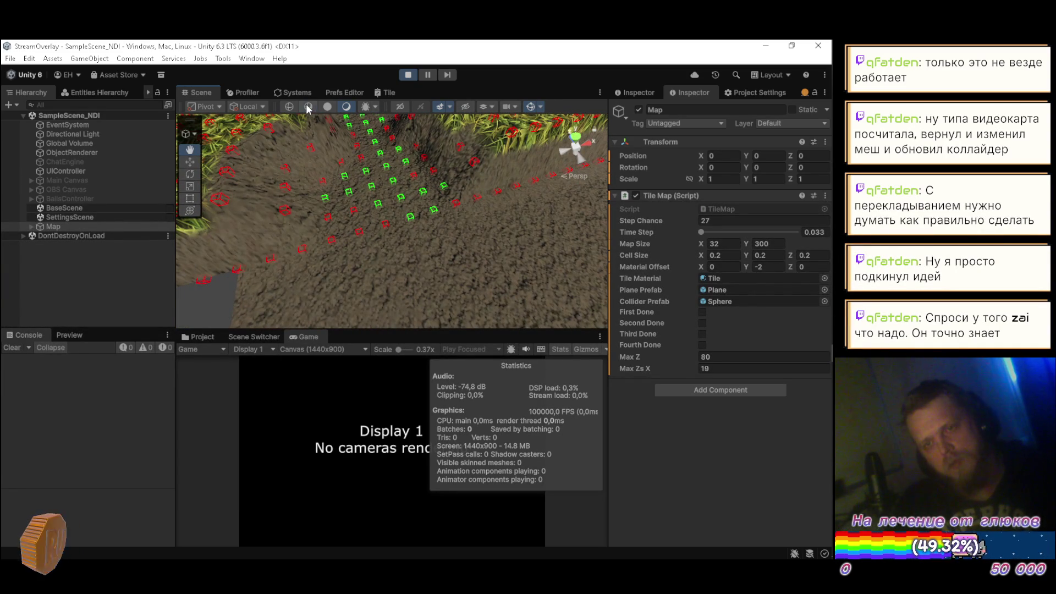
mouse_move(404, 209)
mouse_down()
mouse_move(395, 175)
mouse_move(456, 200)
mouse_move(434, 190)
mouse_up()
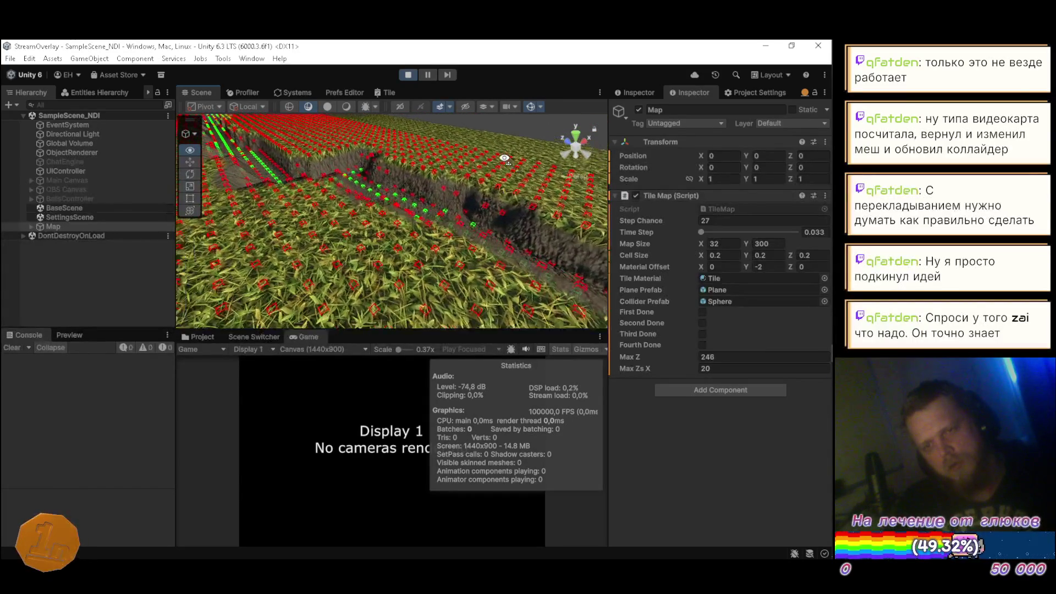
drag(468, 160, 385, 121)
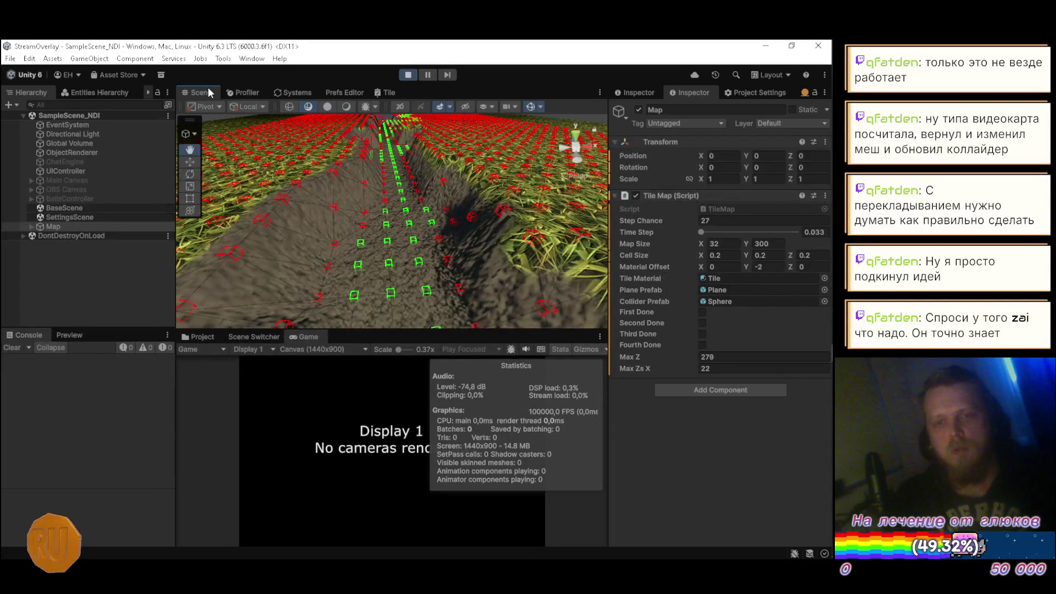
double_click(210, 92)
mouse_move(448, 272)
mouse_down()
mouse_move(424, 244)
mouse_move(452, 266)
mouse_move(513, 278)
mouse_move(462, 283)
mouse_up()
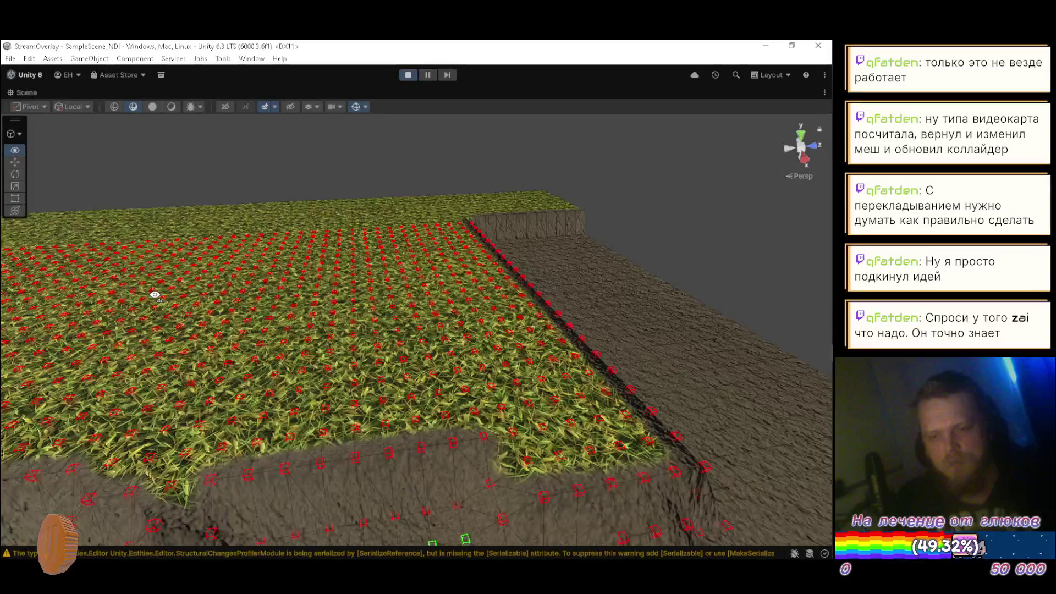
mouse_move(155, 295)
mouse_down()
mouse_move(354, 254)
mouse_move(193, 257)
mouse_move(317, 297)
mouse_move(287, 311)
mouse_move(266, 299)
mouse_move(255, 267)
mouse_move(225, 264)
mouse_move(236, 275)
mouse_move(196, 226)
mouse_move(206, 268)
mouse_up()
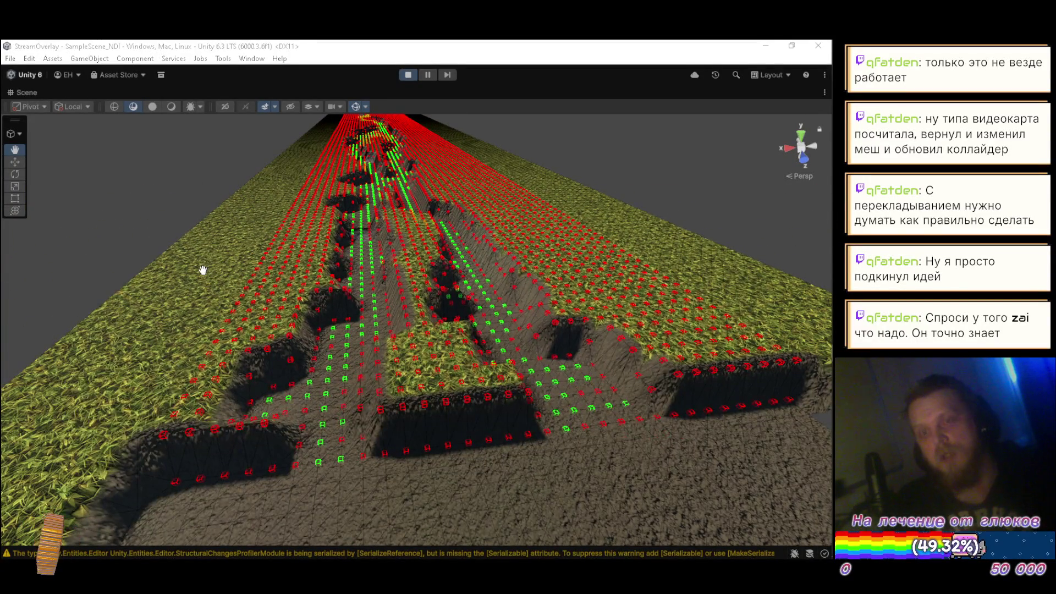
key(alt+Tab)
Step: Type Mathf.SmoothStep() on empty line 87 using IntelliSense completion, with the cursor inside the name
click(280, 318)
text(mathf)
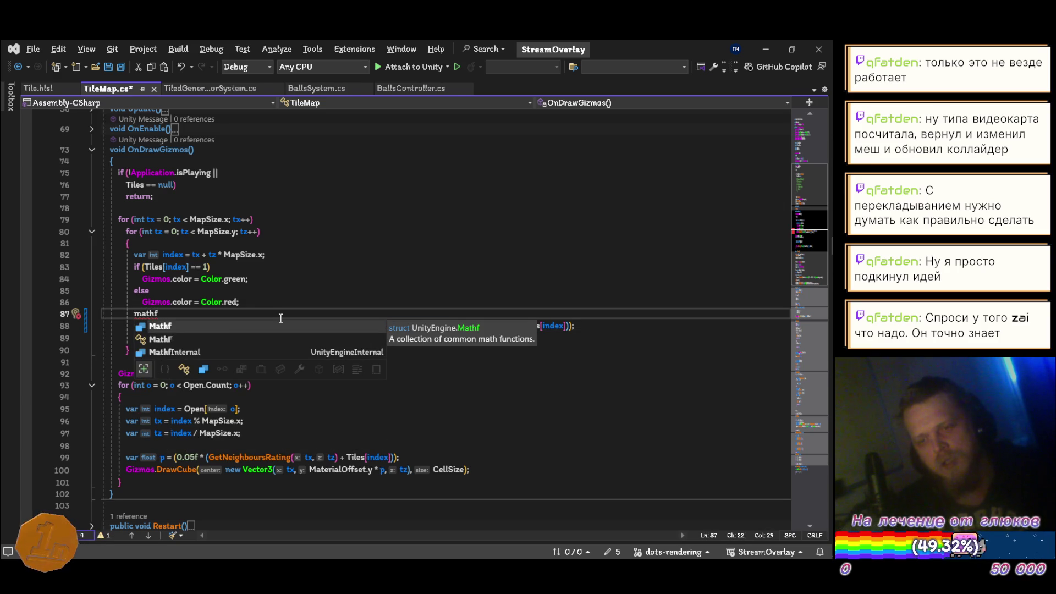
key(Tab)
text(.sm)
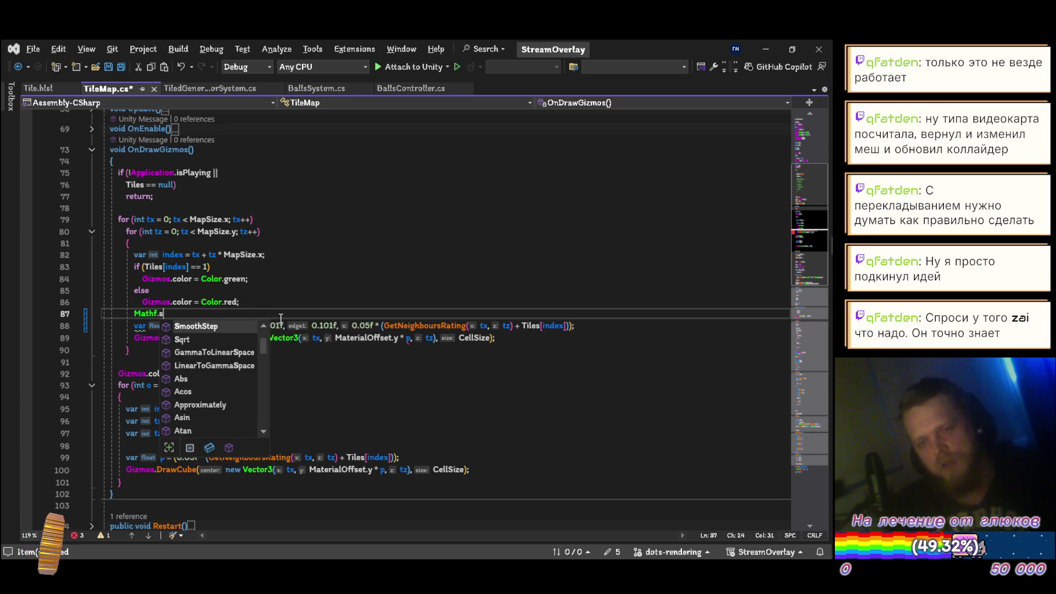
key(Tab)
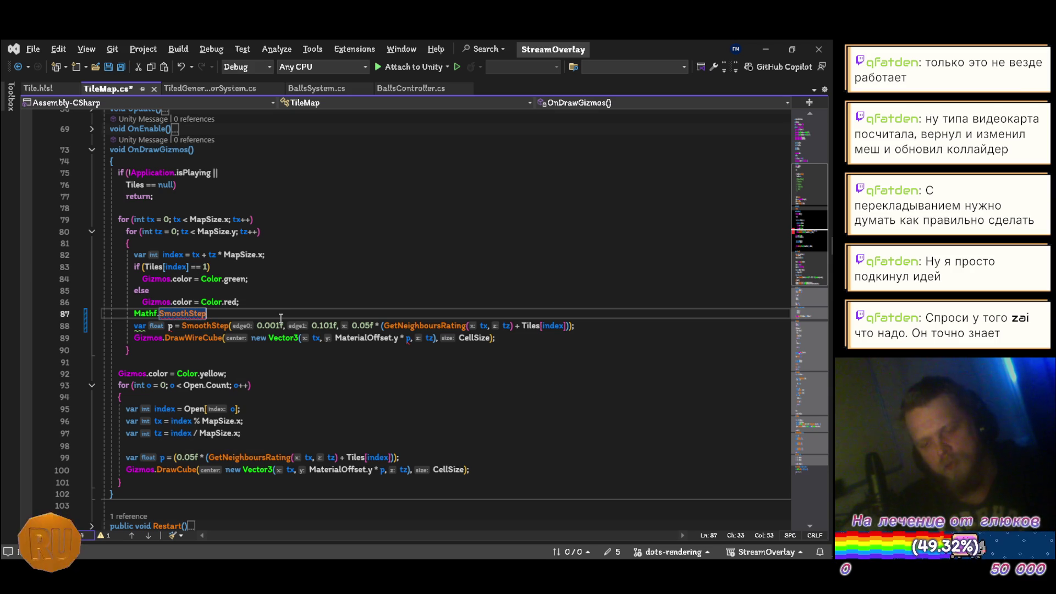
text(()
key(Left)
key(Left)
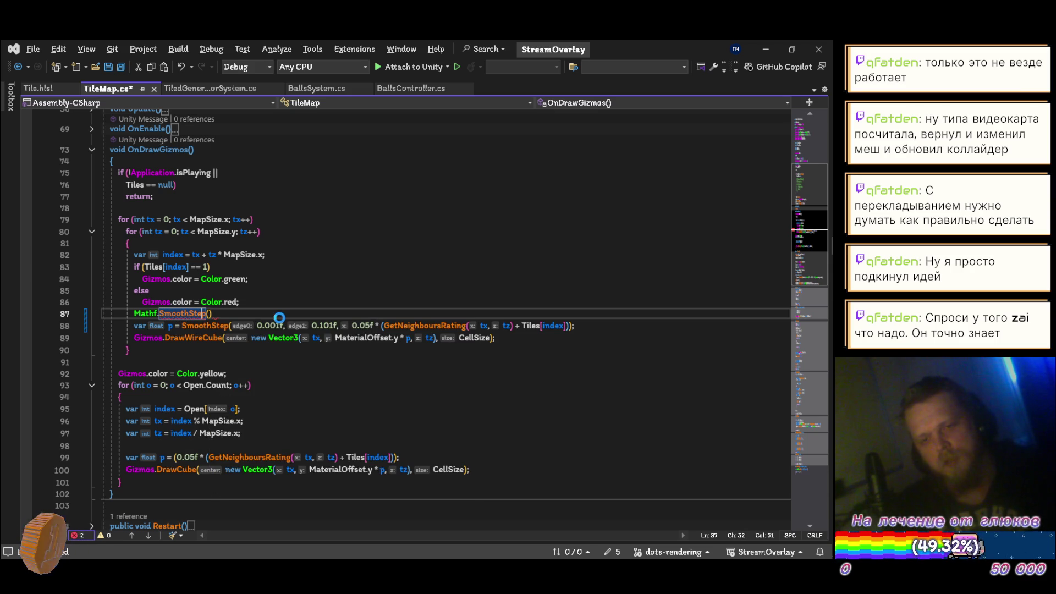
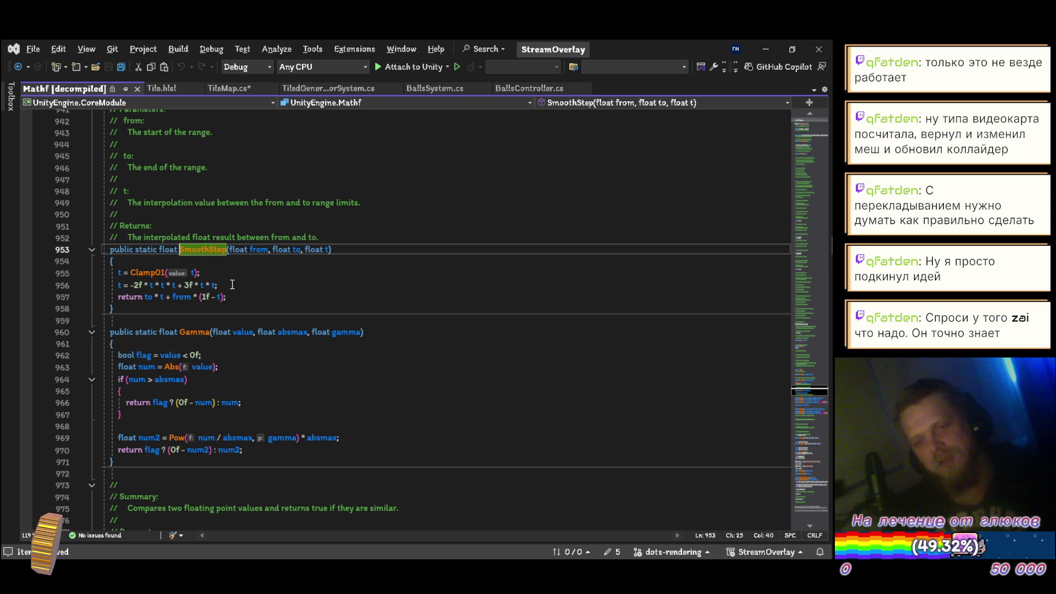
Step: Close the decompiled Mathf tab and undo the stray Mathf.SmoothStep() line in OnDrawGizmos
click(137, 88)
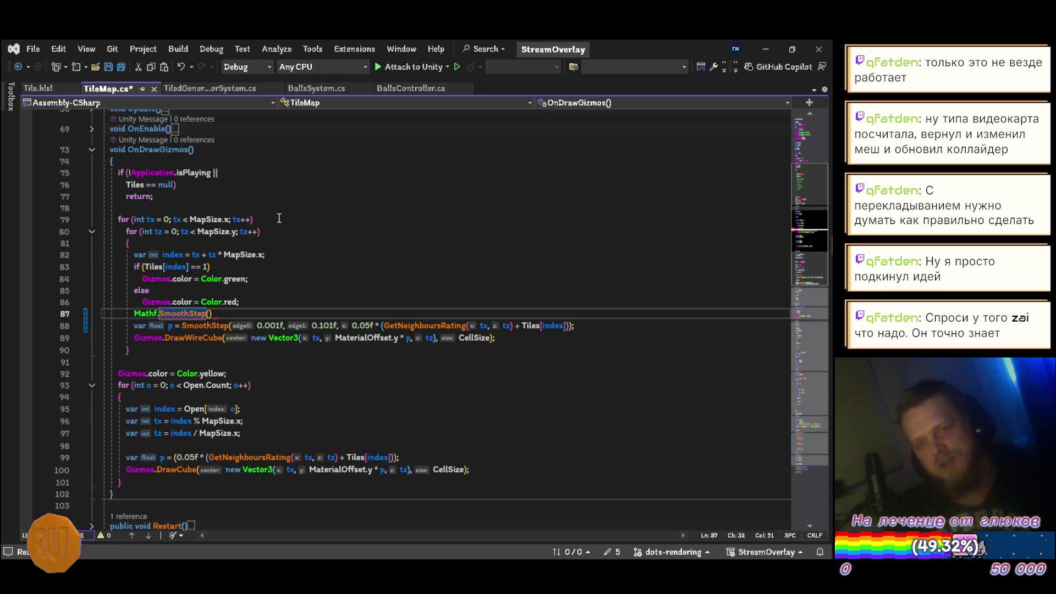
key(ctrl+z)
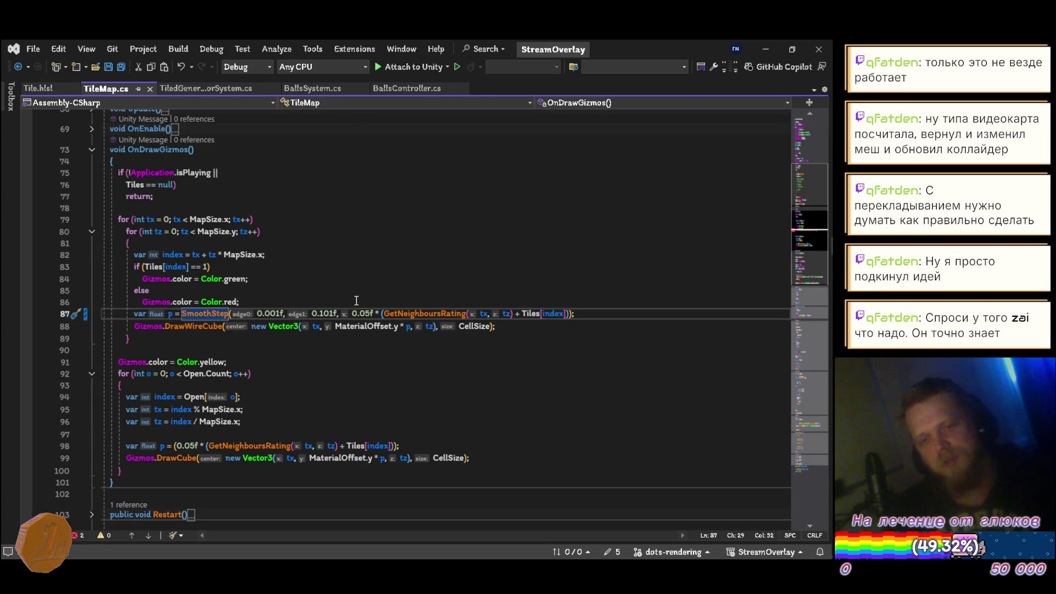
key(ctrl+z)
key(alt+Tab)
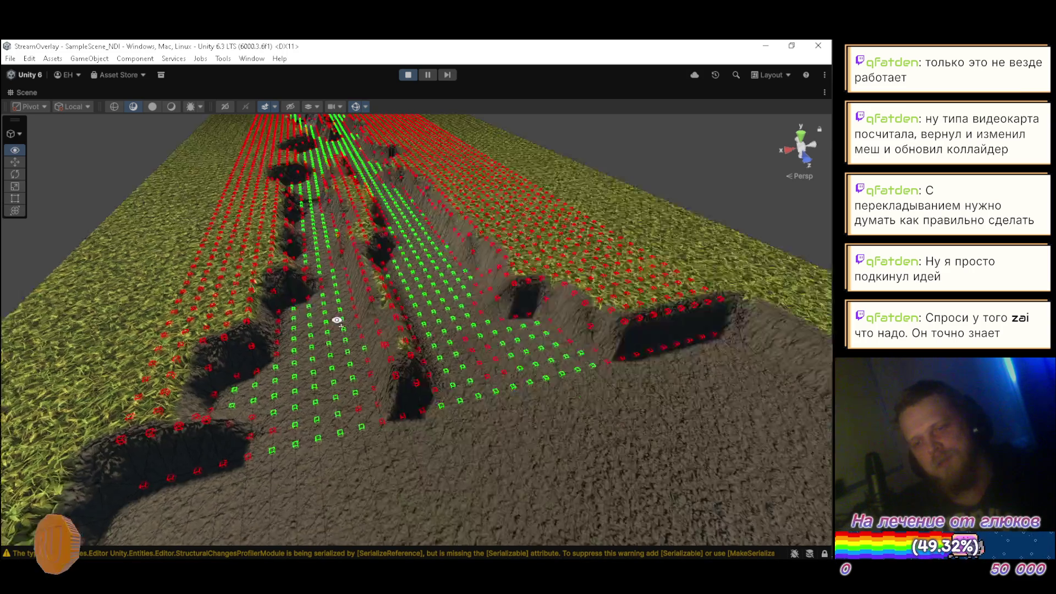
Step: Orbit and fly the Scene camera around the trench to inspect the red and green gizmo markers
mouse_move(337, 319)
mouse_down()
mouse_move(389, 307)
mouse_move(391, 292)
mouse_move(419, 315)
mouse_move(512, 217)
mouse_move(401, 247)
mouse_move(353, 160)
mouse_move(327, 217)
mouse_move(308, 220)
mouse_move(311, 306)
mouse_move(326, 332)
mouse_move(299, 306)
mouse_move(377, 287)
mouse_move(348, 287)
mouse_move(434, 277)
mouse_move(495, 308)
mouse_move(500, 345)
mouse_move(568, 366)
mouse_move(355, 268)
mouse_up()
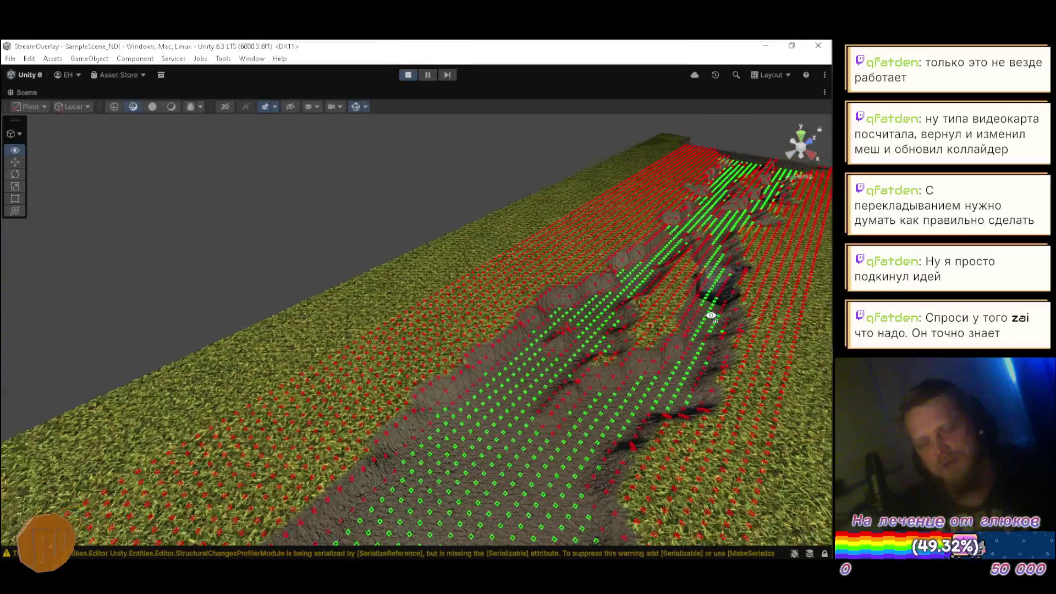
mouse_move(707, 332)
mouse_down()
mouse_move(295, 299)
mouse_move(667, 348)
mouse_move(458, 304)
mouse_up()
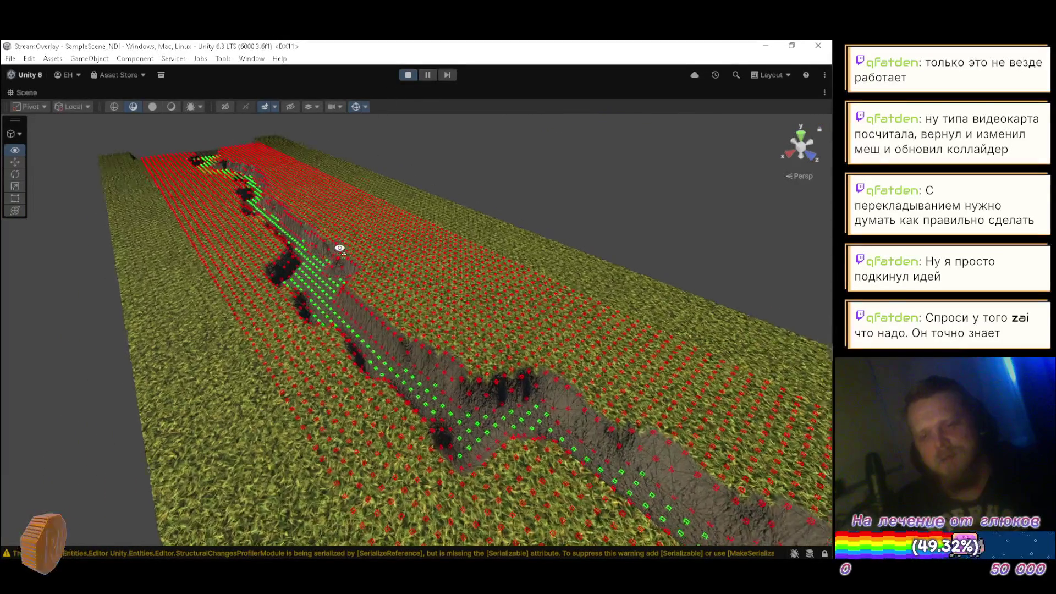
drag(339, 248, 253, 210)
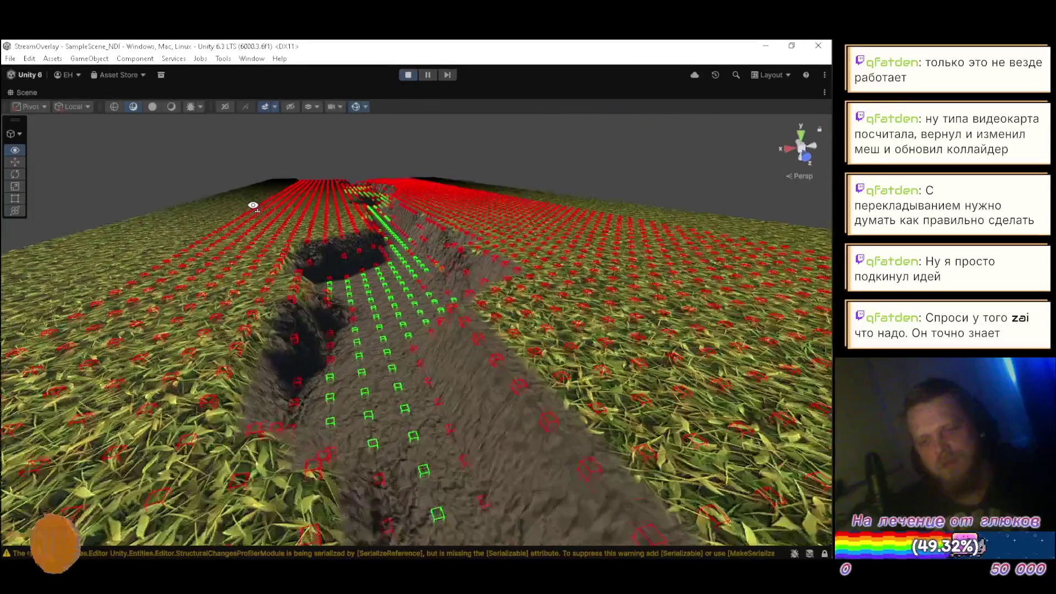
scroll(241, 215, down, 6)
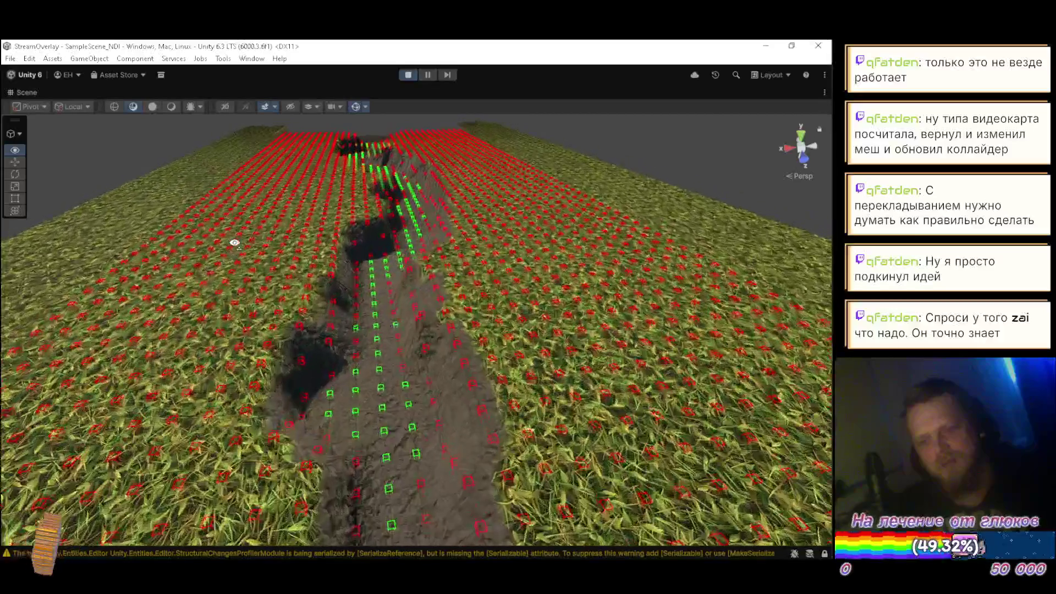
mouse_move(235, 243)
mouse_down()
mouse_move(400, 209)
mouse_move(453, 214)
mouse_move(455, 245)
mouse_move(560, 247)
mouse_move(483, 253)
mouse_move(396, 238)
mouse_move(332, 257)
mouse_move(559, 271)
mouse_move(708, 406)
mouse_move(403, 283)
mouse_move(405, 267)
mouse_move(379, 271)
mouse_up()
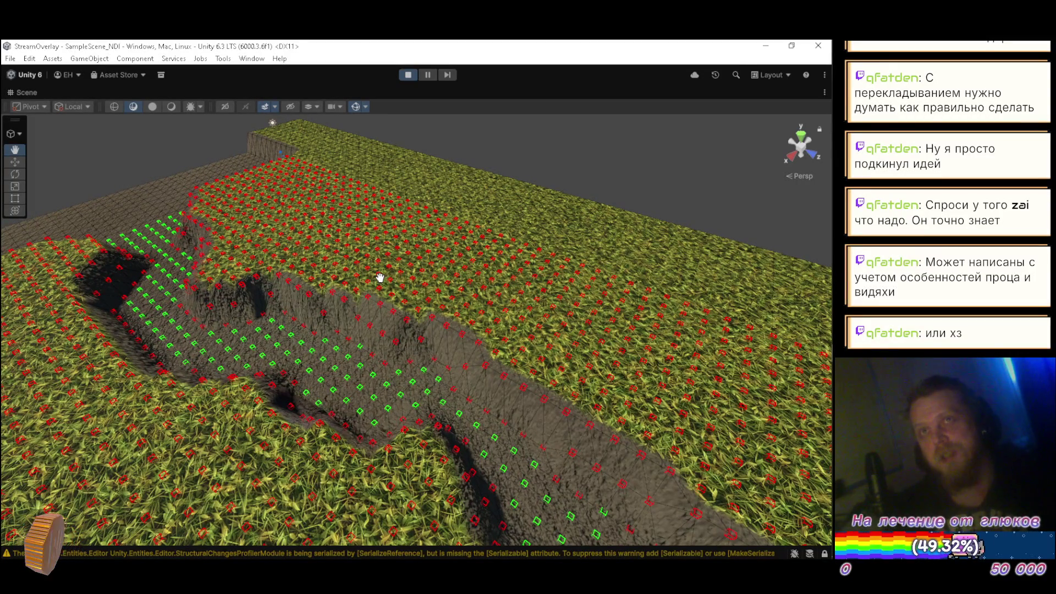
mouse_move(327, 306)
mouse_down()
mouse_move(290, 309)
mouse_move(418, 323)
mouse_move(408, 311)
mouse_move(473, 280)
mouse_move(576, 266)
mouse_move(401, 261)
mouse_move(434, 245)
mouse_move(464, 250)
mouse_move(499, 203)
mouse_up()
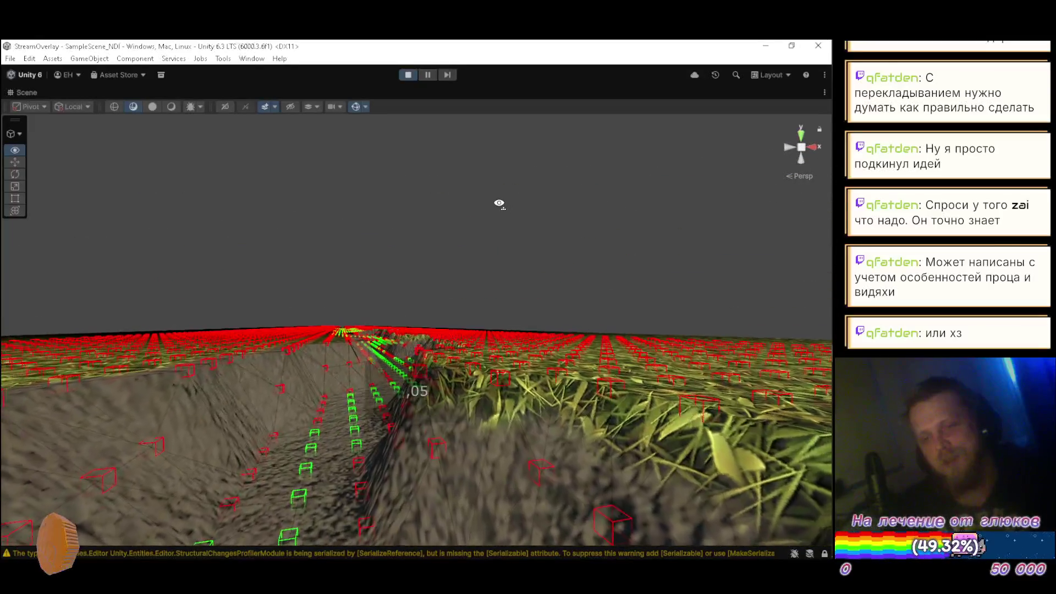
key(alt+Tab)
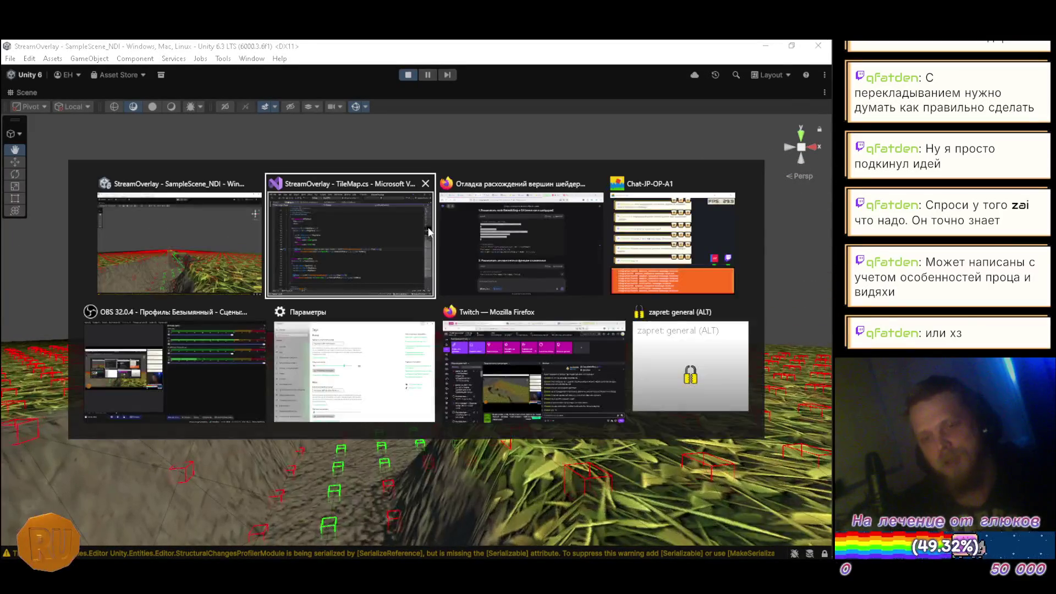
Step: Scroll to the custom SmoothStep definition in TileMap.cs and compare it against the trench markers in Unity
scroll(299, 321, down, 15)
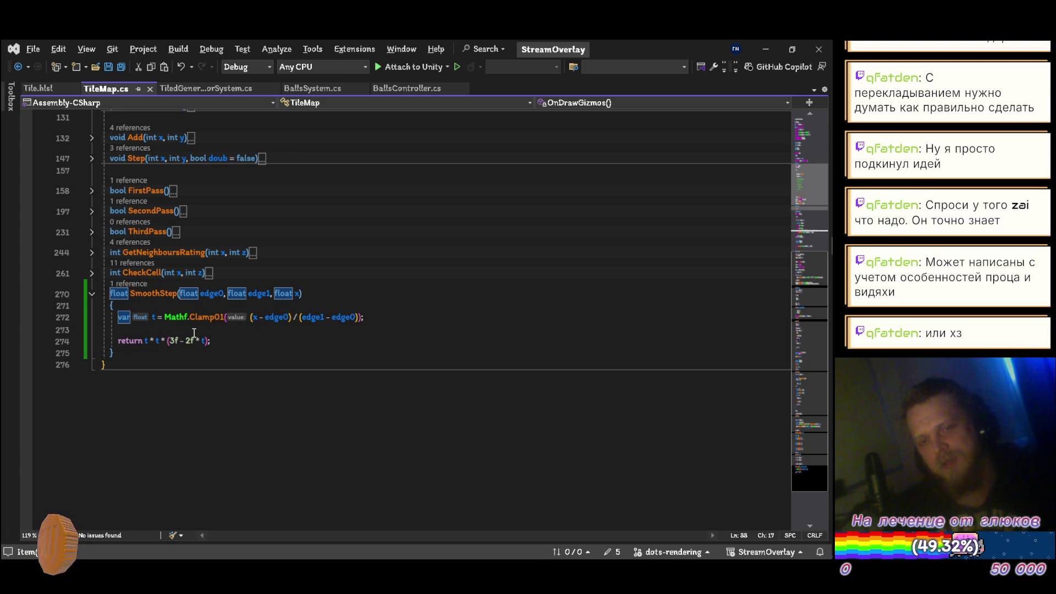
key(alt+Tab)
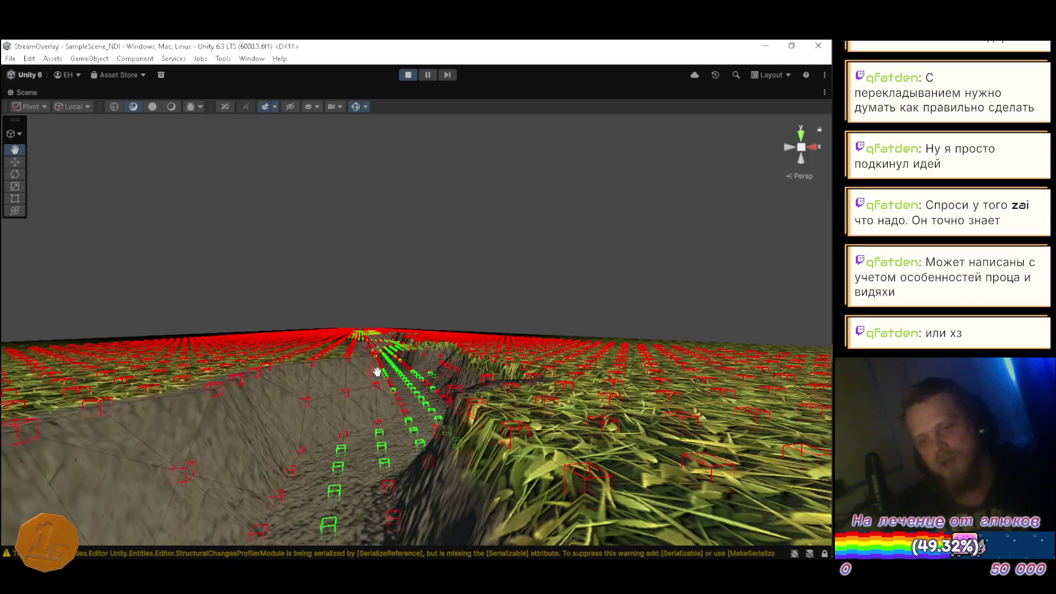
mouse_move(343, 414)
mouse_down()
mouse_move(414, 424)
mouse_move(328, 448)
mouse_move(336, 460)
mouse_up()
key(alt+Tab)
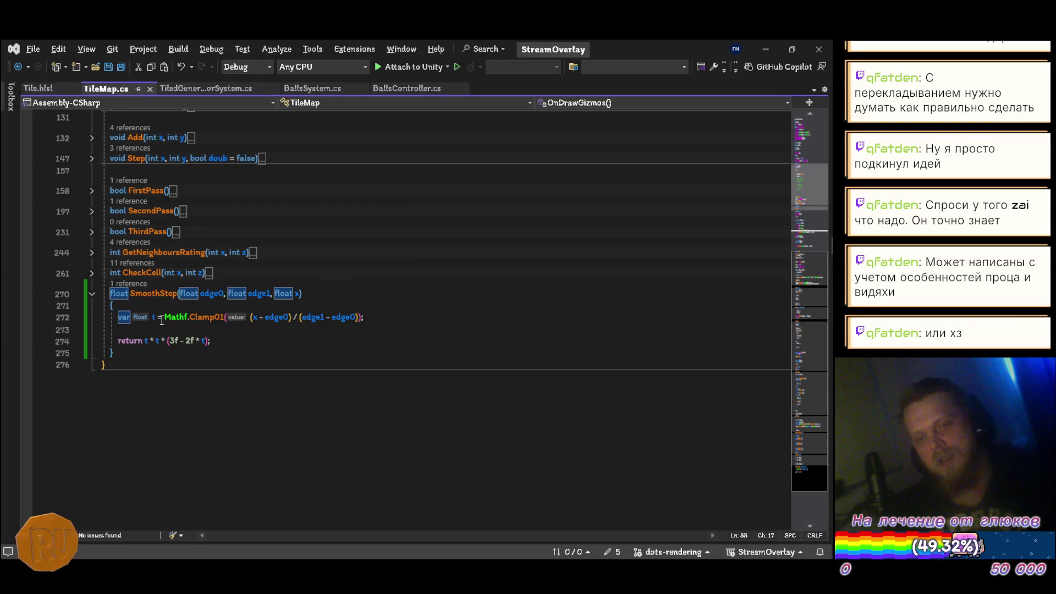
Step: Return to the SmoothStep call on line 88 and place the caret in the 0.001f edge value
scroll(249, 287, up, 10)
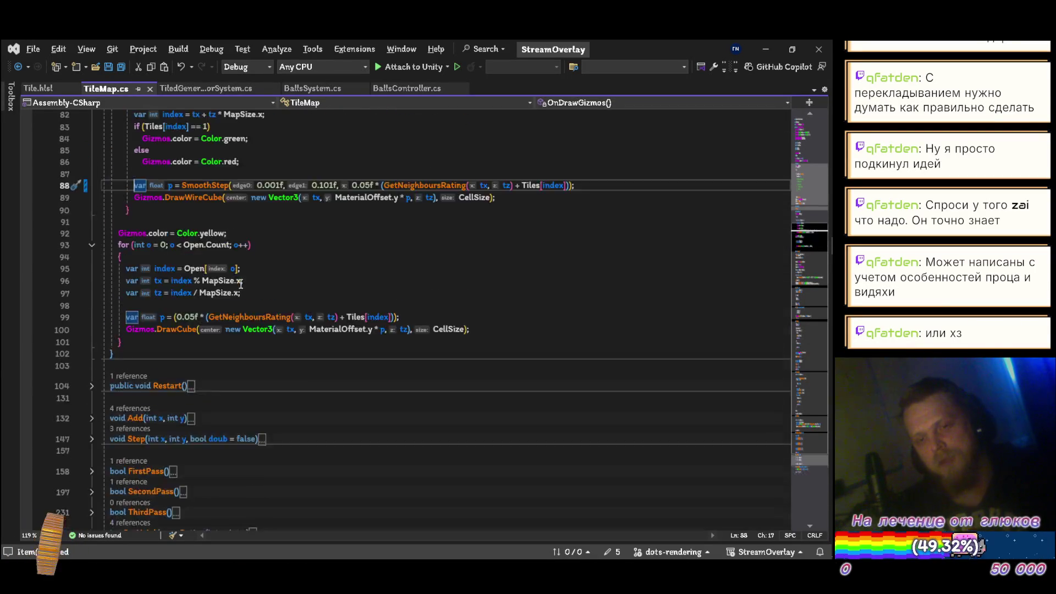
scroll(300, 403, down, 2)
click(277, 360)
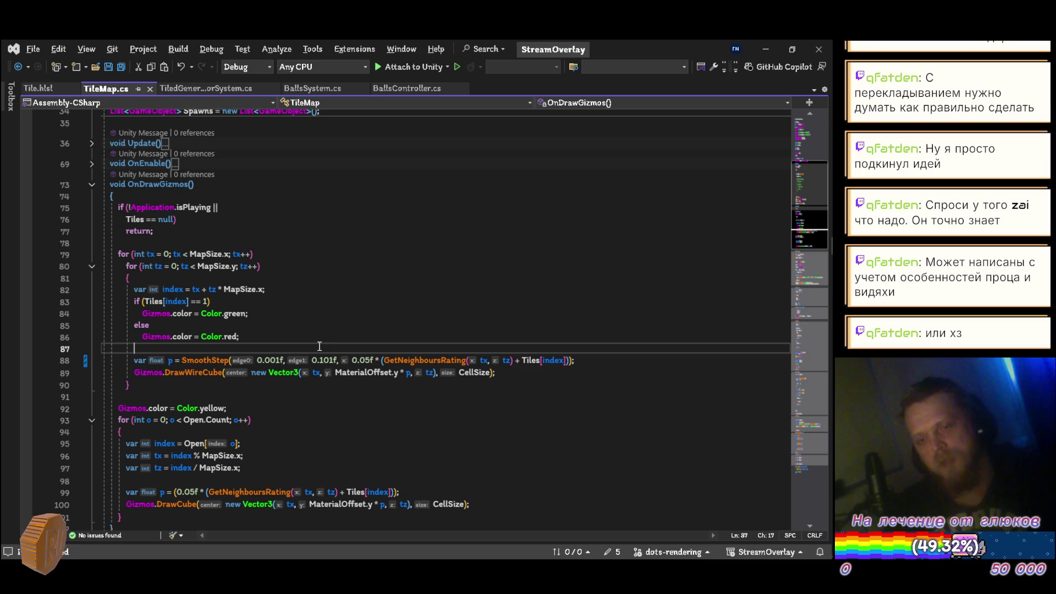
key(alt+Tab)
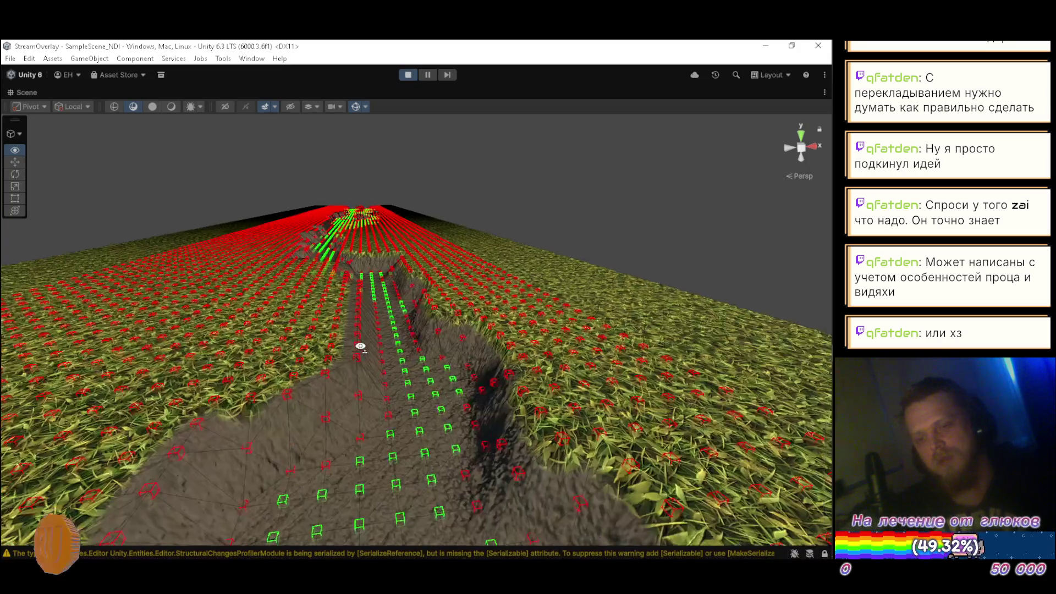
Step: Fly the Scene camera along the trench to check how the gizmo markers sit on the terrain
mouse_move(342, 297)
mouse_down()
mouse_move(325, 309)
mouse_move(341, 324)
mouse_move(287, 358)
mouse_move(299, 371)
mouse_move(405, 351)
mouse_move(642, 389)
mouse_move(544, 356)
mouse_move(615, 351)
mouse_move(606, 349)
mouse_move(589, 365)
mouse_move(507, 348)
mouse_move(514, 358)
mouse_move(265, 367)
mouse_move(582, 312)
mouse_move(582, 302)
mouse_move(570, 346)
mouse_up()
key(alt+Tab)
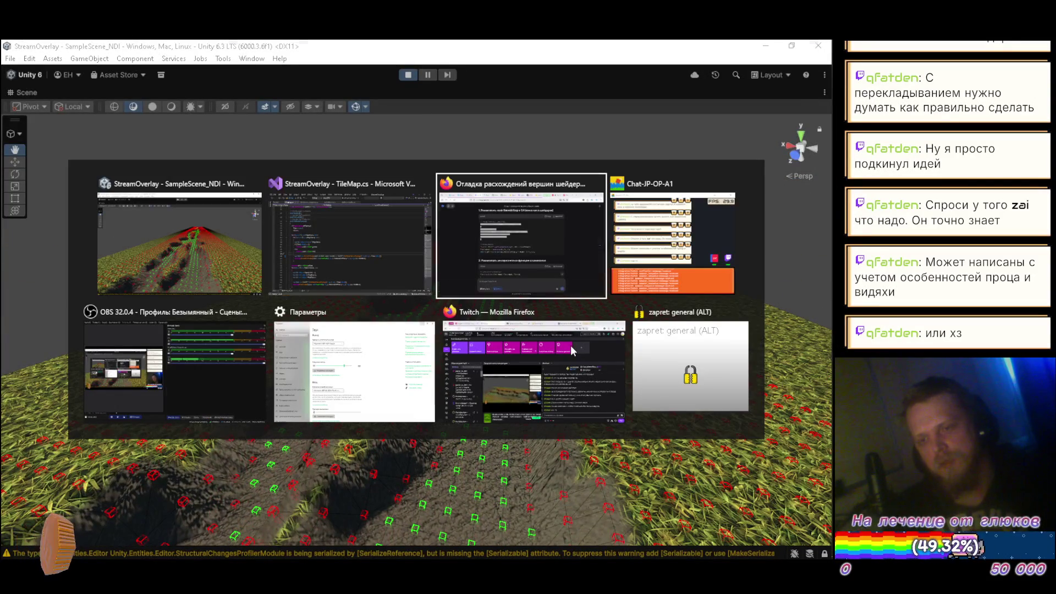
scroll(341, 318, down, 15)
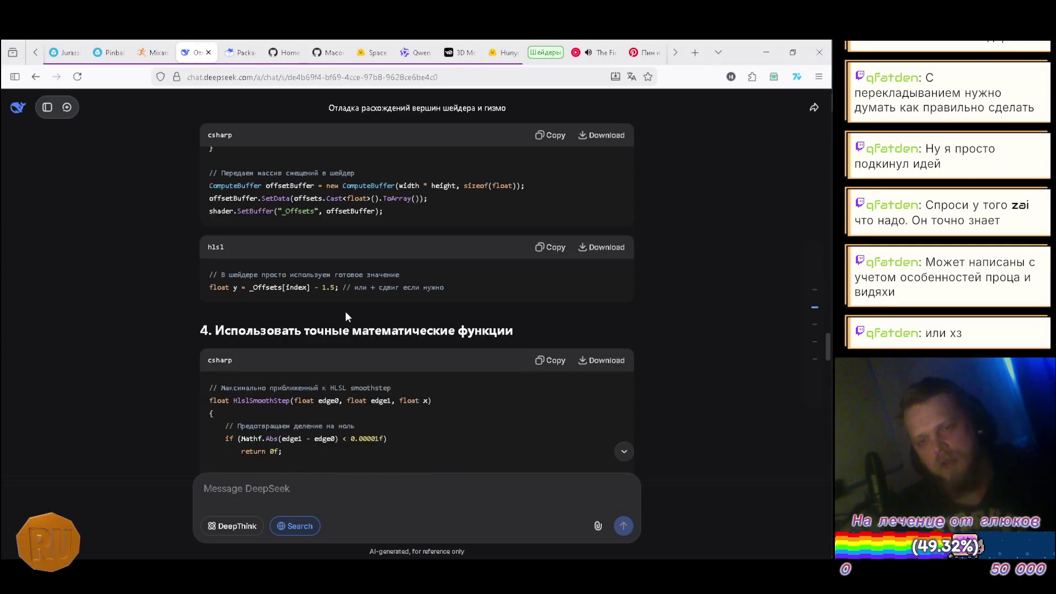
scroll(347, 311, down, 10)
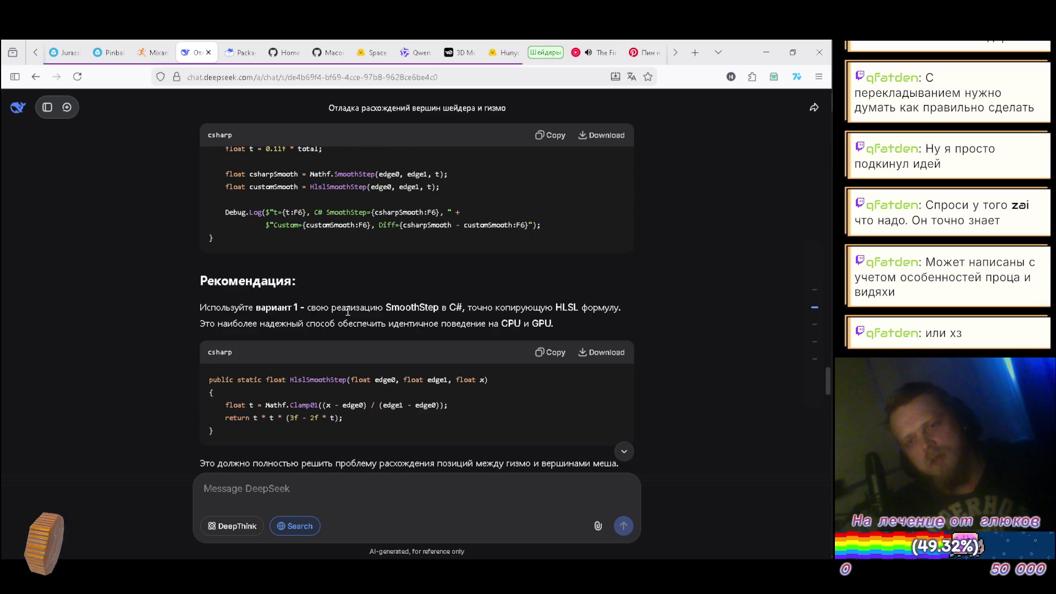
scroll(346, 311, down, 10)
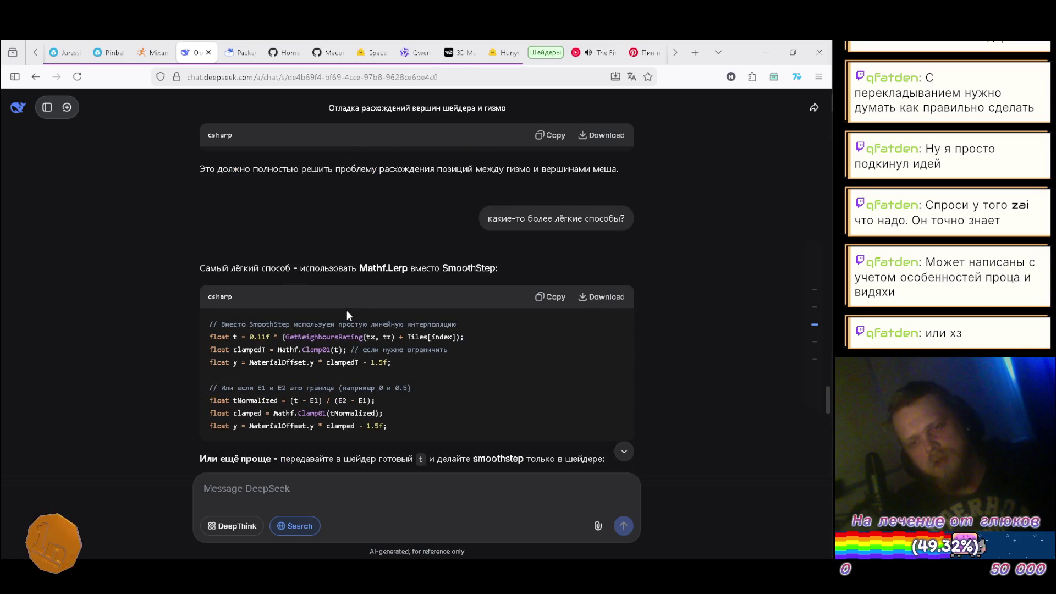
scroll(347, 311, down, 5)
scroll(346, 311, up, 15)
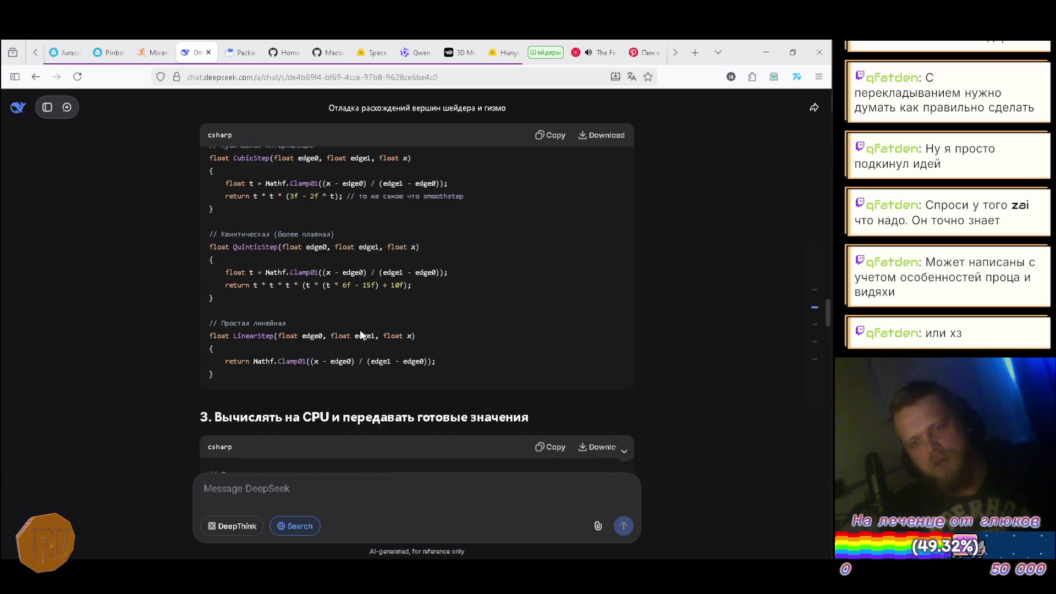
scroll(361, 330, up, 10)
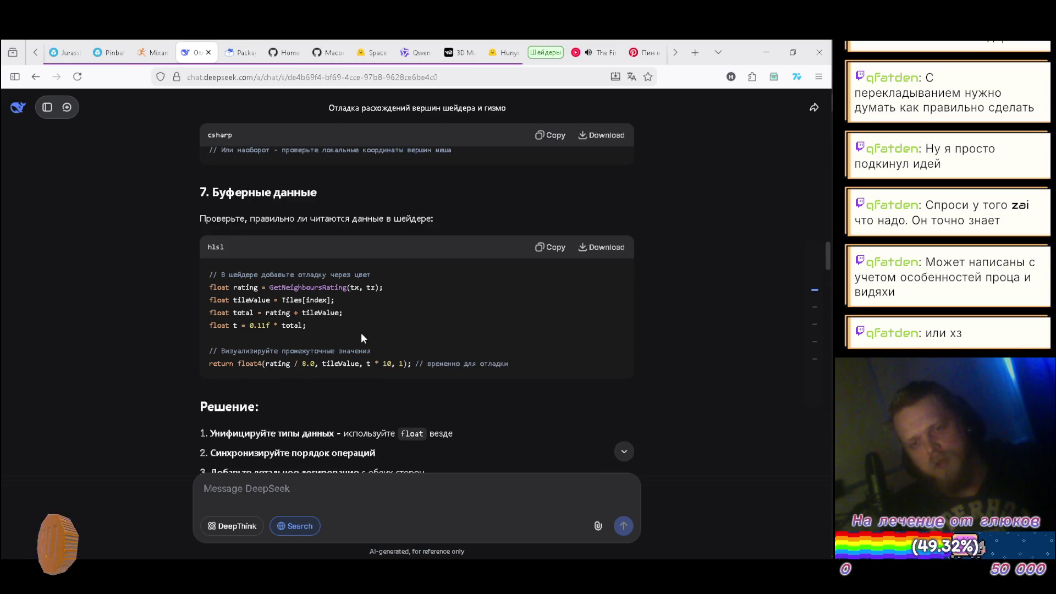
scroll(362, 336, up, 5)
scroll(361, 336, up, 3)
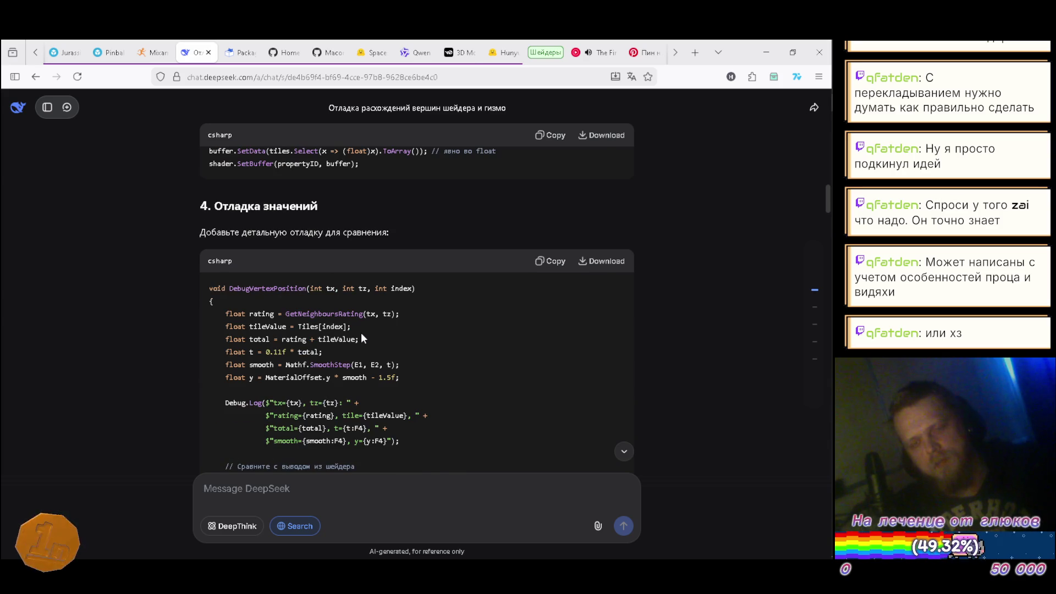
scroll(361, 339, up, 5)
scroll(361, 338, up, 8)
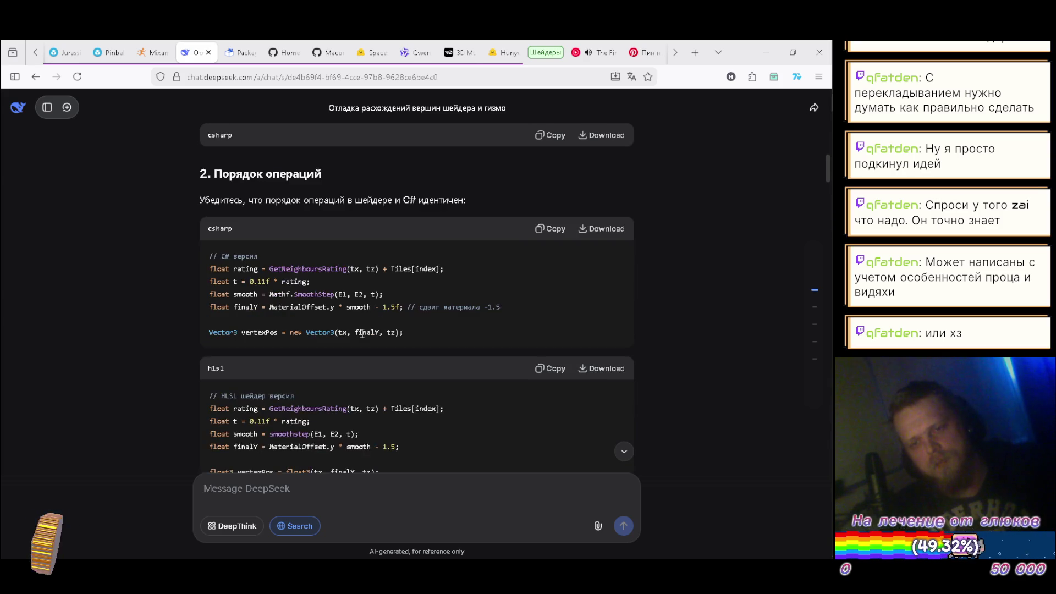
scroll(364, 338, down, 15)
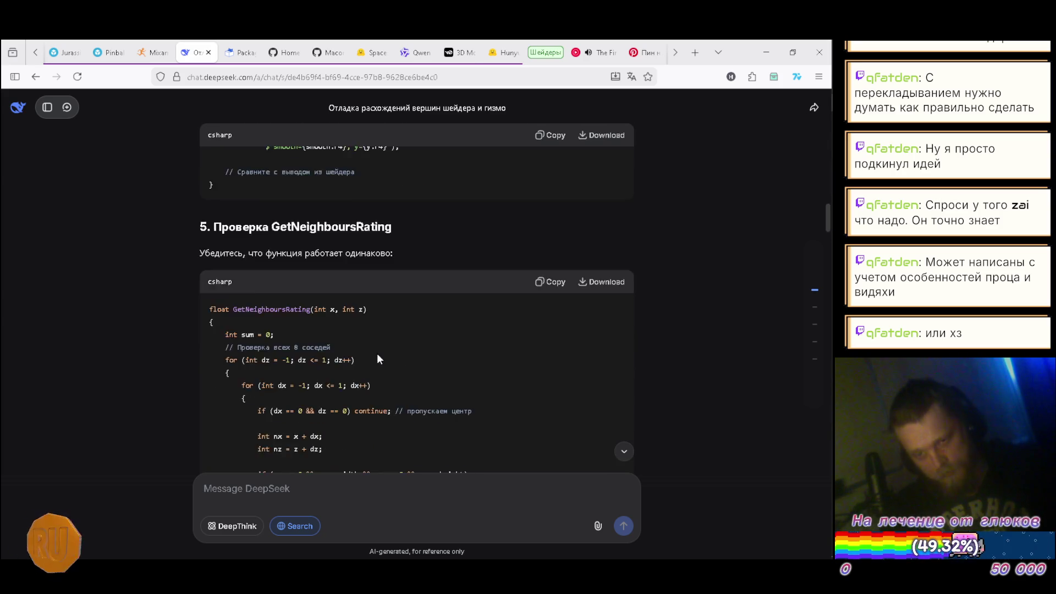
scroll(389, 352, up, 4)
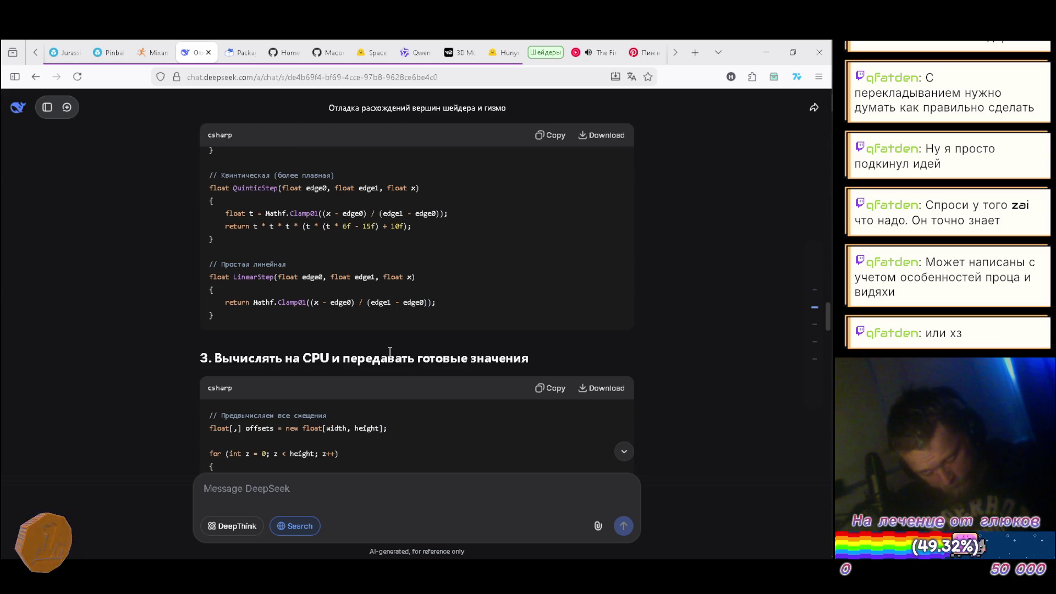
scroll(389, 351, up, 10)
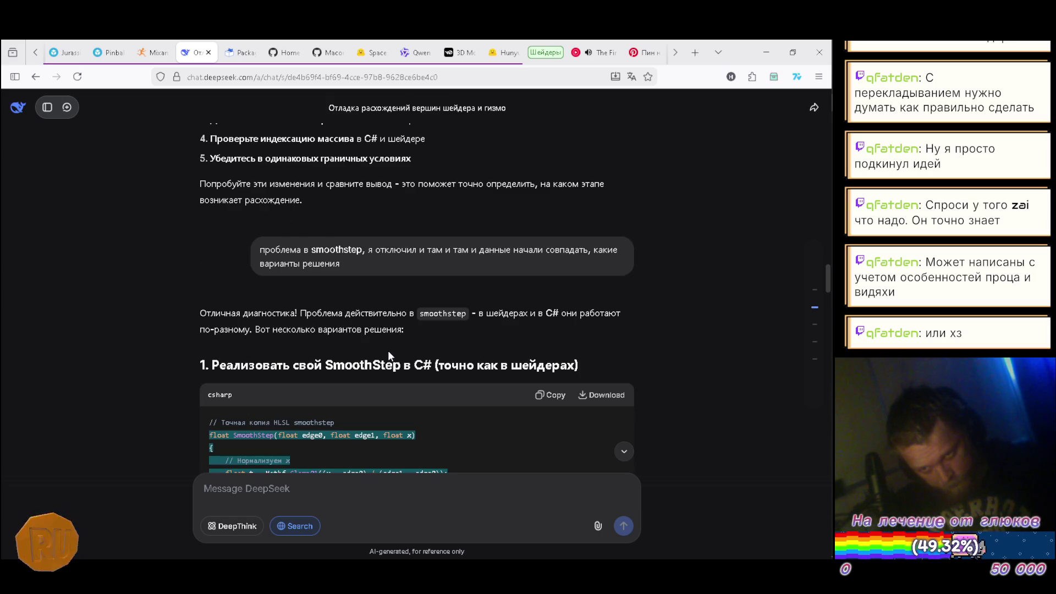
scroll(388, 351, down, 10)
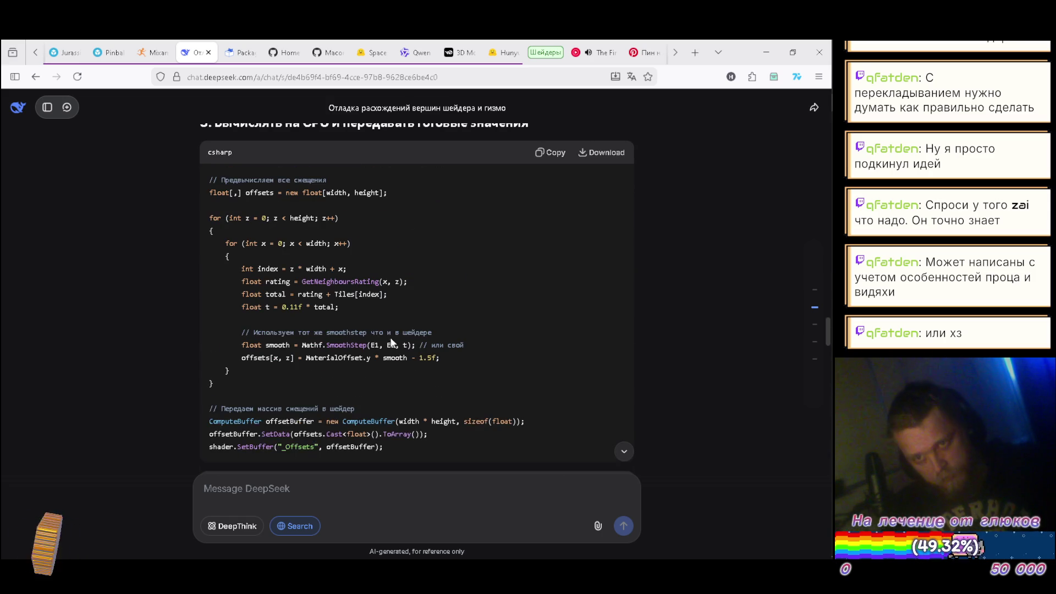
scroll(390, 344, down, 4)
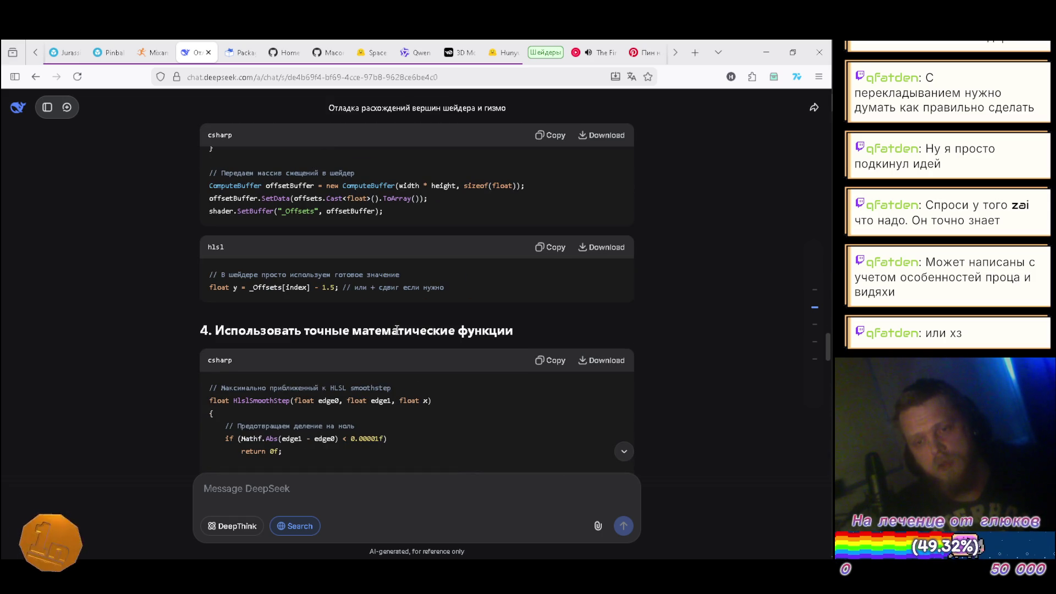
scroll(396, 329, down, 2)
scroll(396, 330, down, 12)
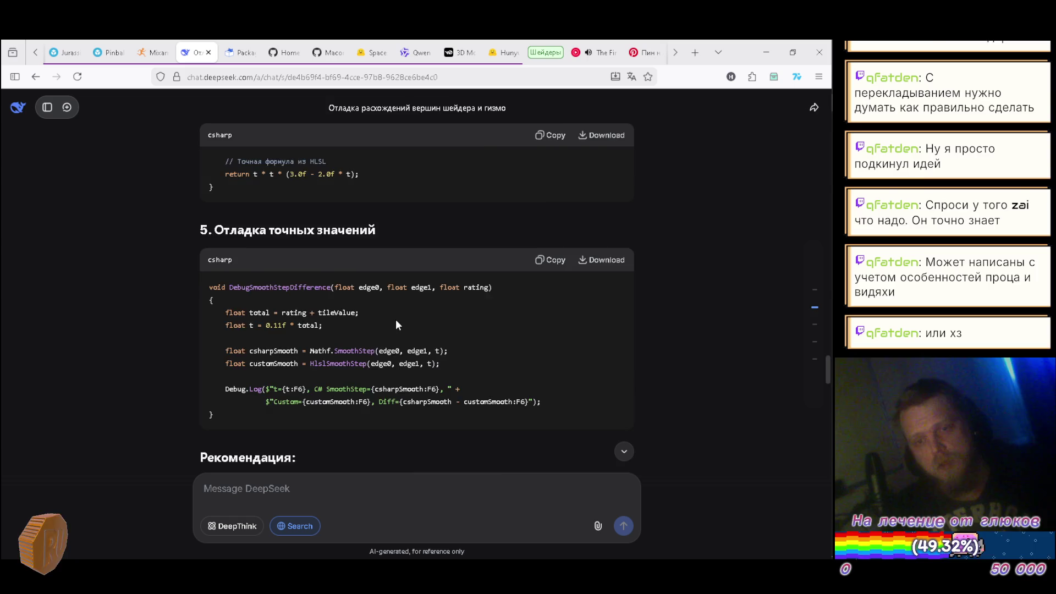
scroll(396, 323, down, 3)
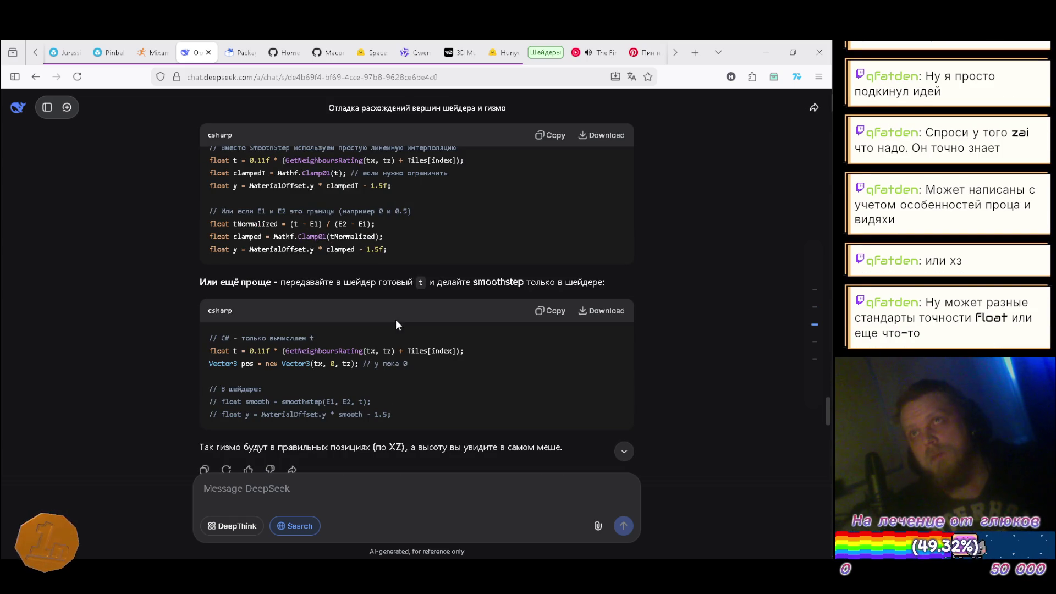
scroll(397, 325, down, 3)
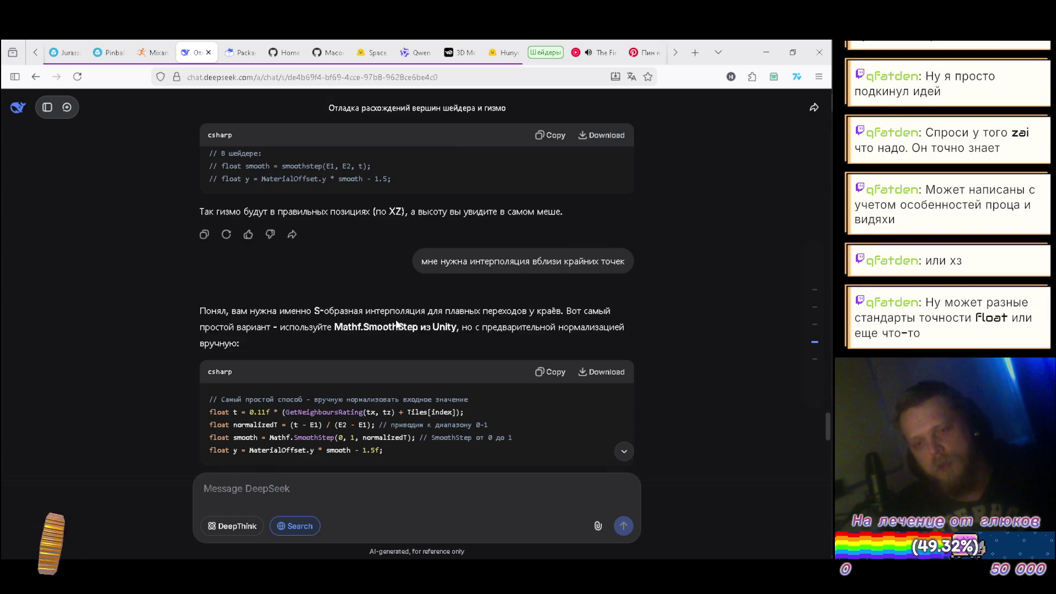
scroll(397, 324, down, 3)
scroll(397, 322, down, 6)
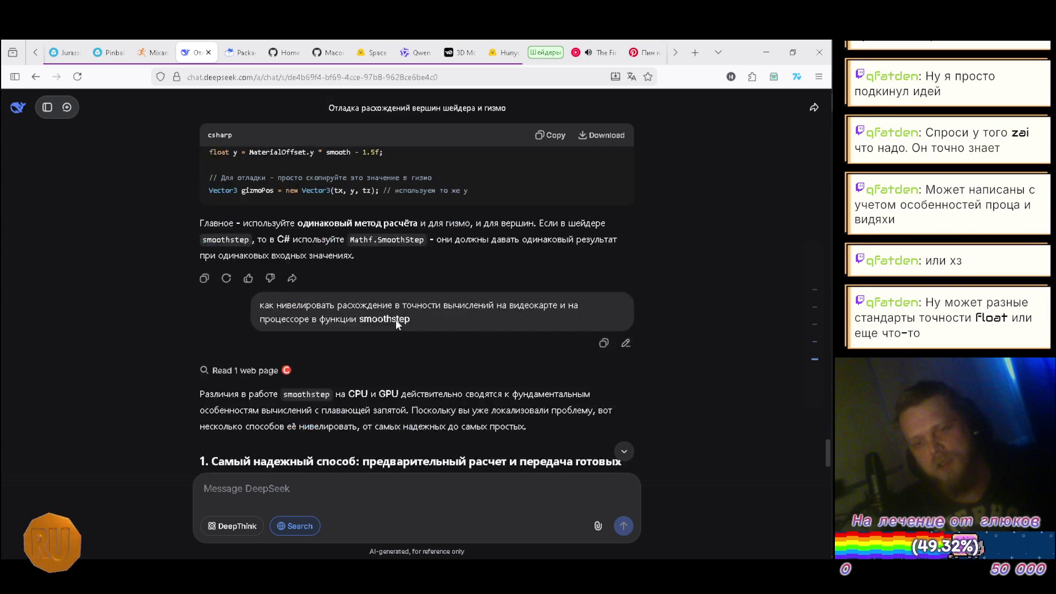
scroll(397, 322, up, 3)
scroll(397, 322, down, 4)
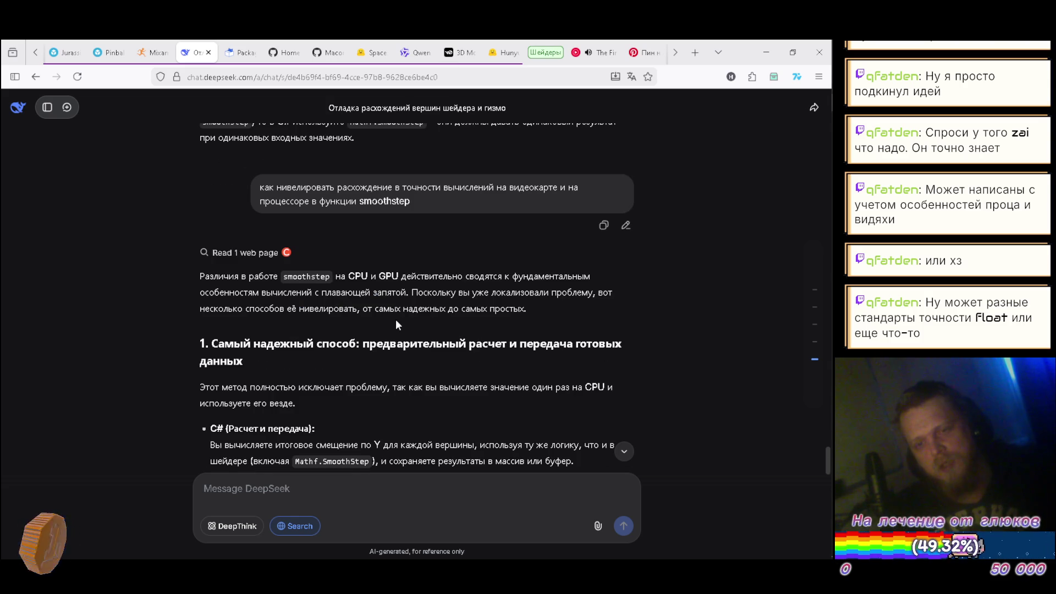
scroll(396, 324, down, 12)
scroll(395, 321, down, 8)
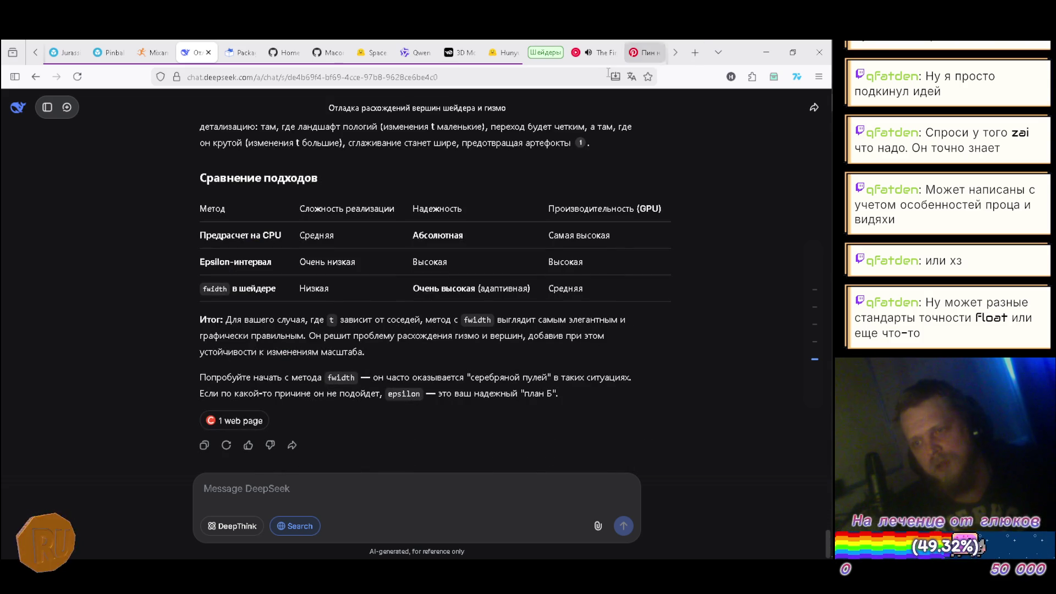
click(674, 54)
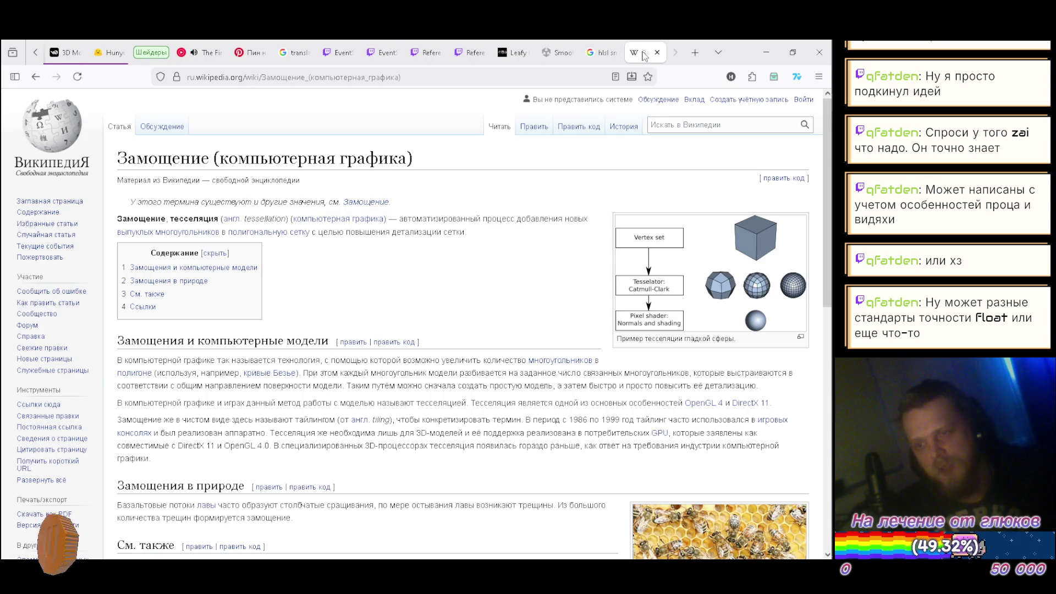
Step: Browse the tessellation, Unity Smoothstep docs and hlsl smoothstep image result tabs
click(643, 53)
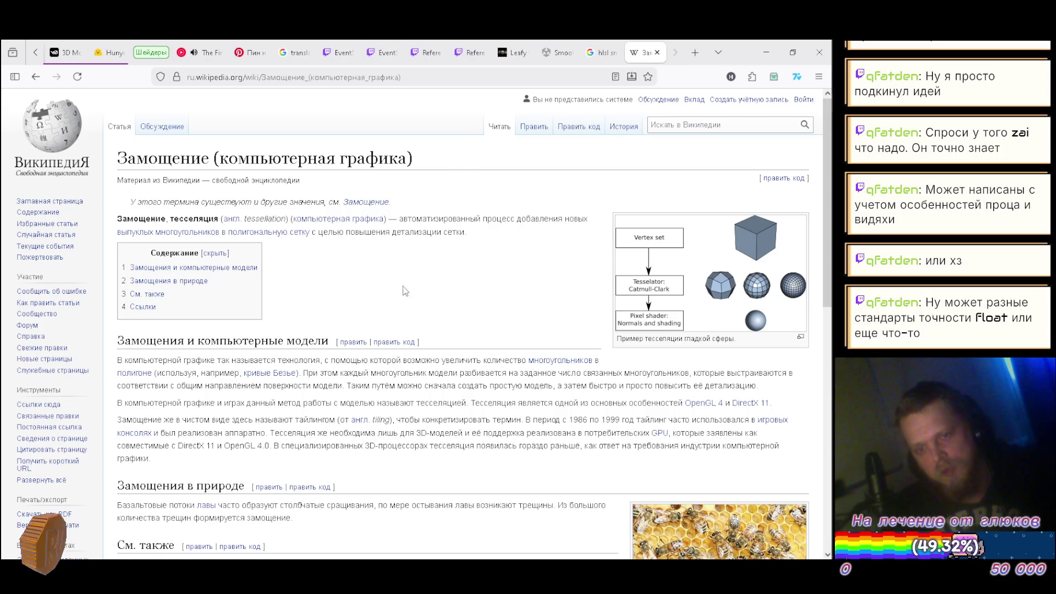
scroll(374, 267, down, 2)
scroll(375, 267, down, 2)
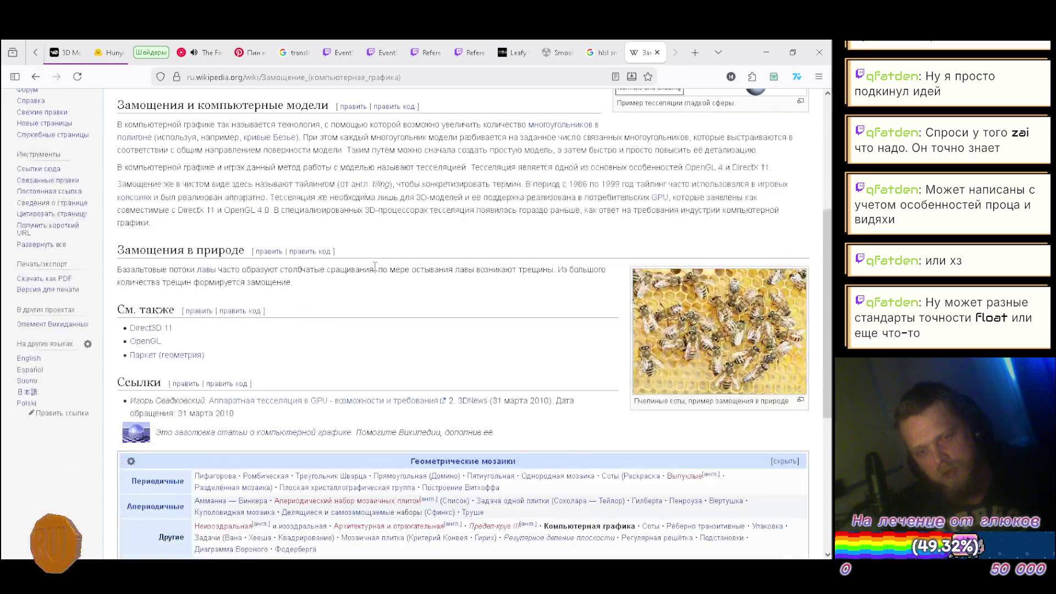
scroll(388, 270, up, 4)
key(alt+Left)
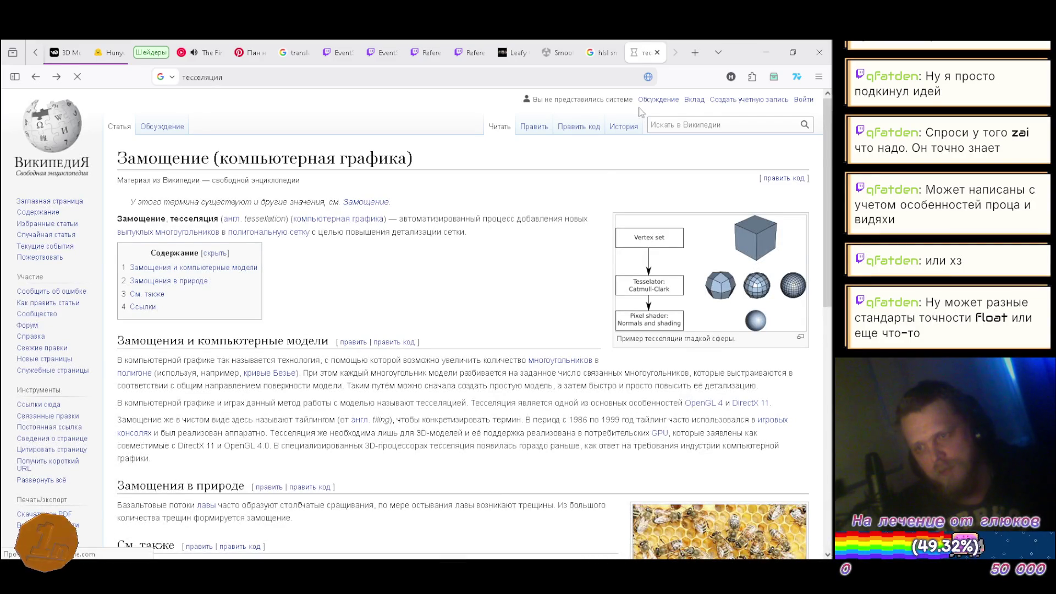
click(557, 53)
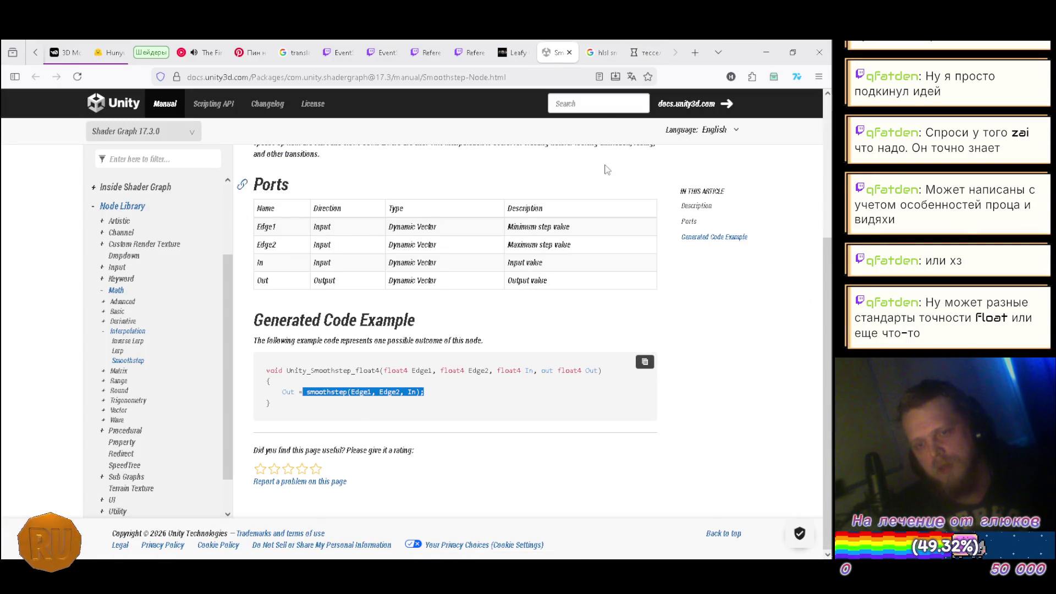
click(600, 55)
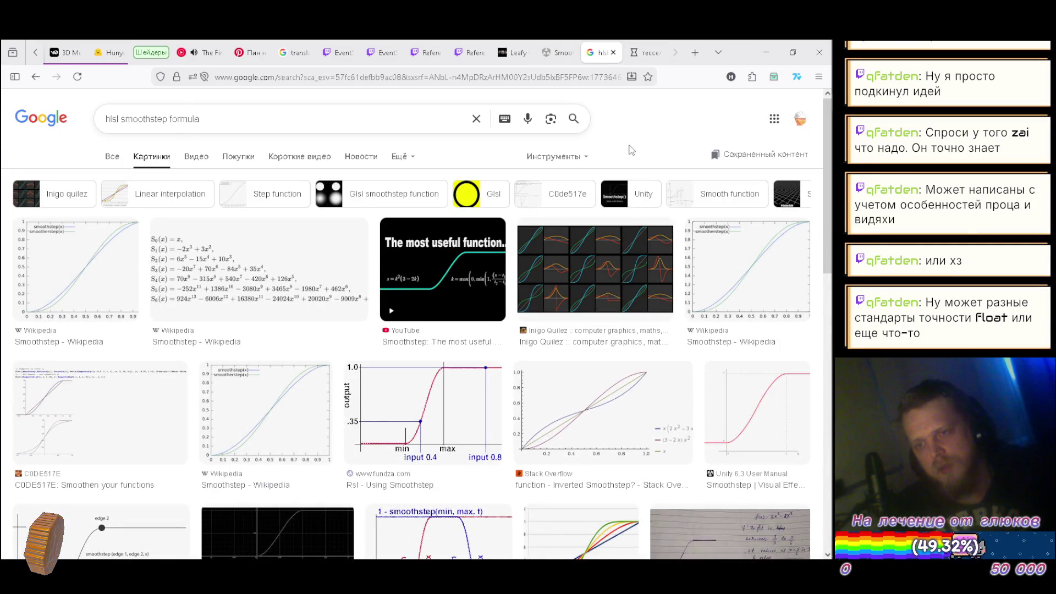
key(alt+Left)
Step: Open the Wikipedia Smoothstep article, copy its smootherstep C code, and bring up Tile.hlsl
click(123, 220)
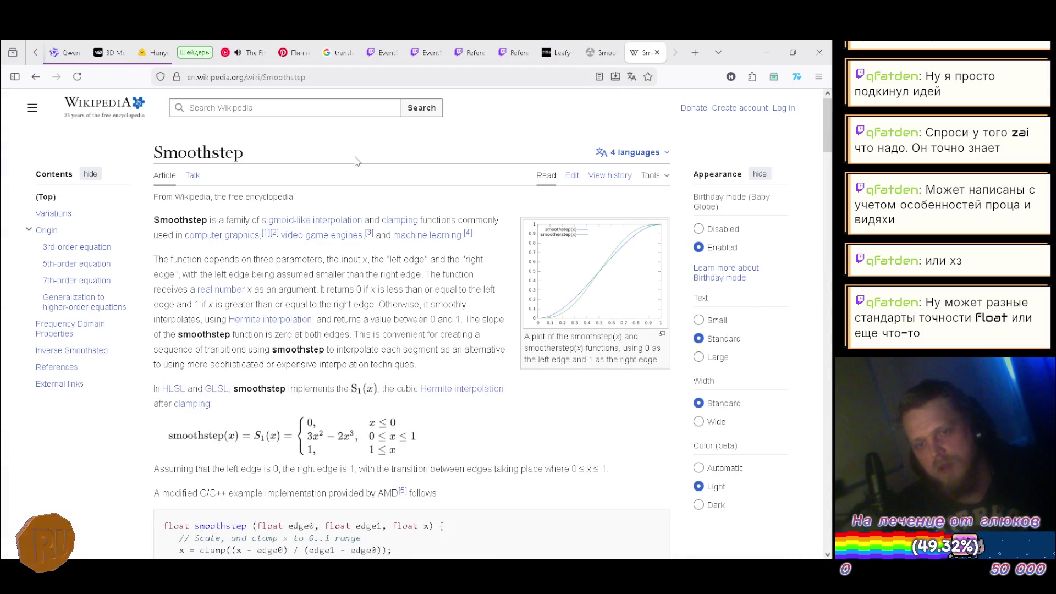
scroll(269, 237, down, 5)
scroll(208, 259, down, 6)
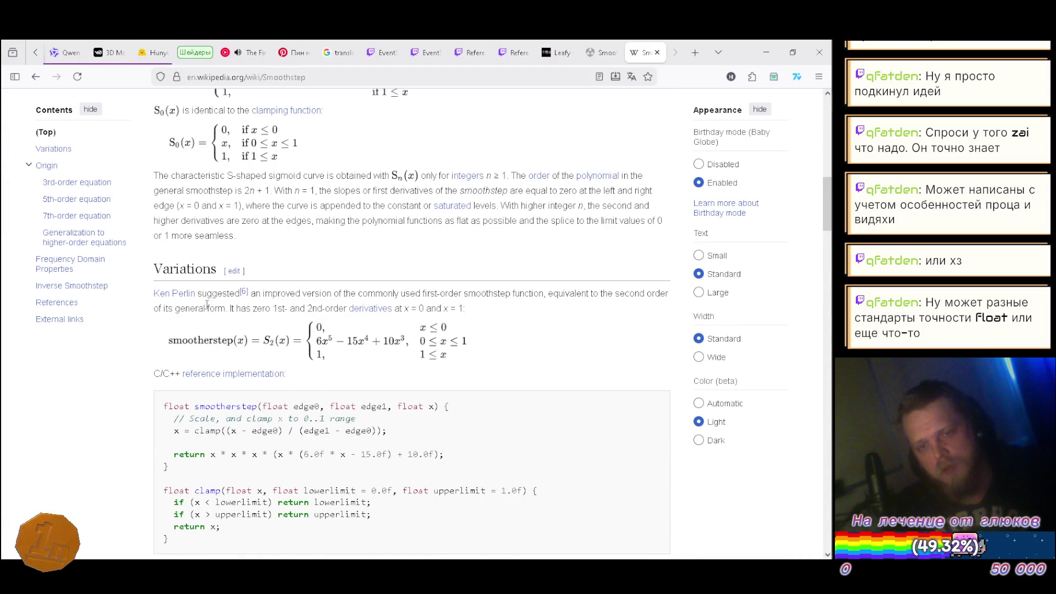
scroll(182, 308, down, 2)
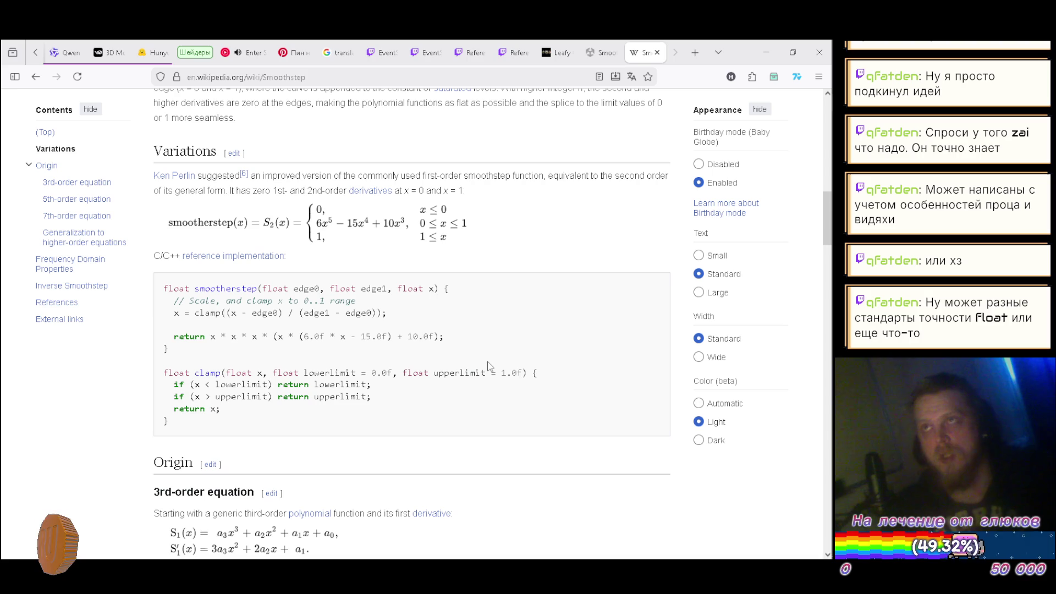
mouse_move(209, 361)
mouse_down()
mouse_move(341, 550)
mouse_move(165, 292)
mouse_up()
key(ctrl+c)
key(alt+Tab)
key(alt+Tab)
click(26, 88)
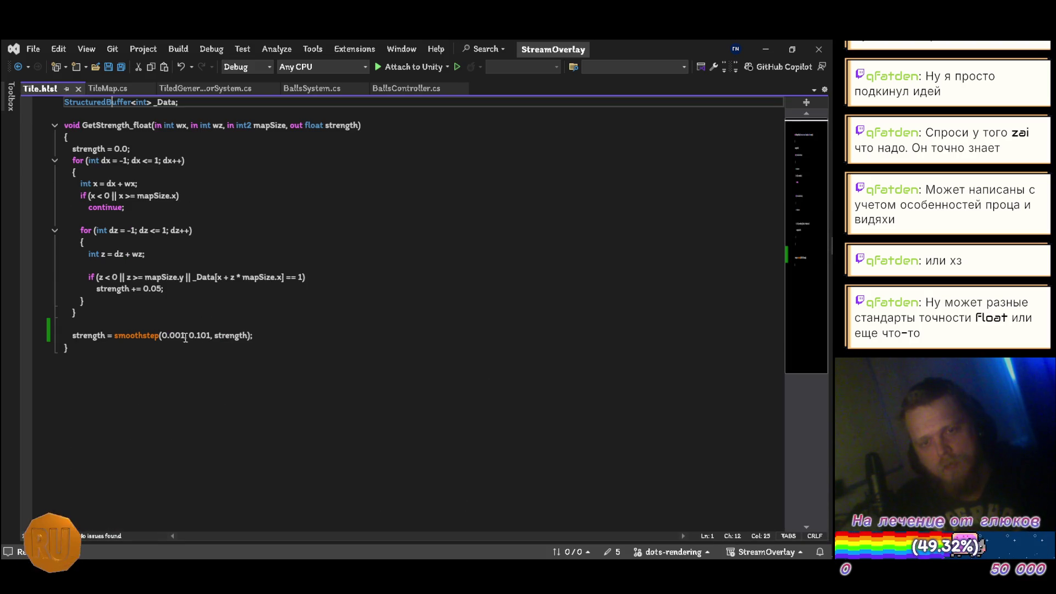
Step: Paste the smootherstep function above GetStrength_float, delete its clamp comment, and save
click(236, 334)
click(159, 115)
key(Return)
key(Return)
key(Up)
key(ctrl+v)
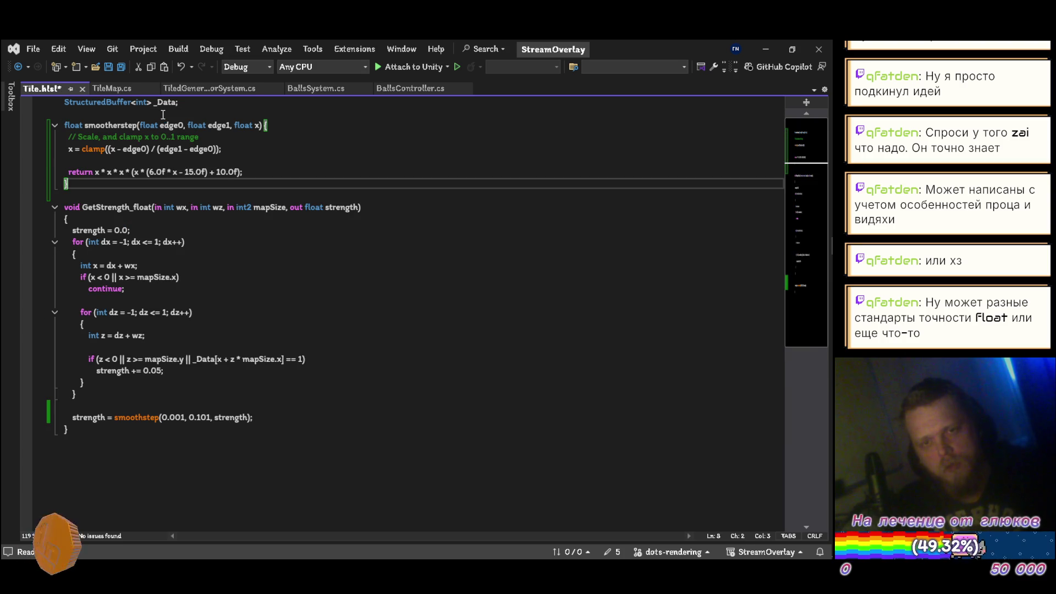
click(215, 137)
key(ctrl+x)
key(Up)
key(Left)
key(Return)
key(ctrl+s)
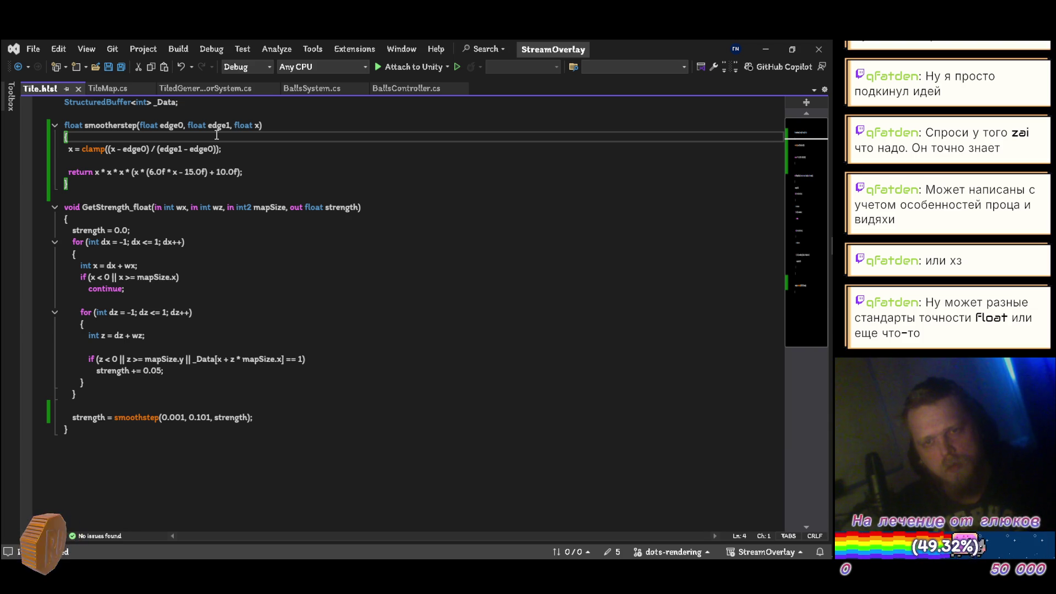
Step: Remove the f suffixes from 6.0, 10.0 and 15.0 in the return line and save
key(Down)
key(Down)
key(Down)
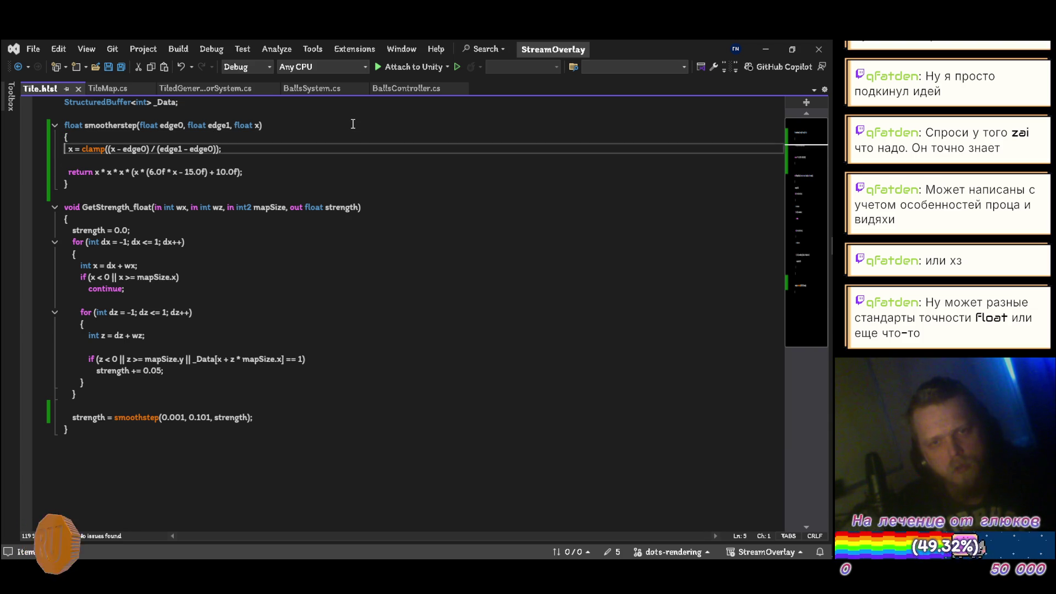
key(Right)
key(Right)
key(Right)
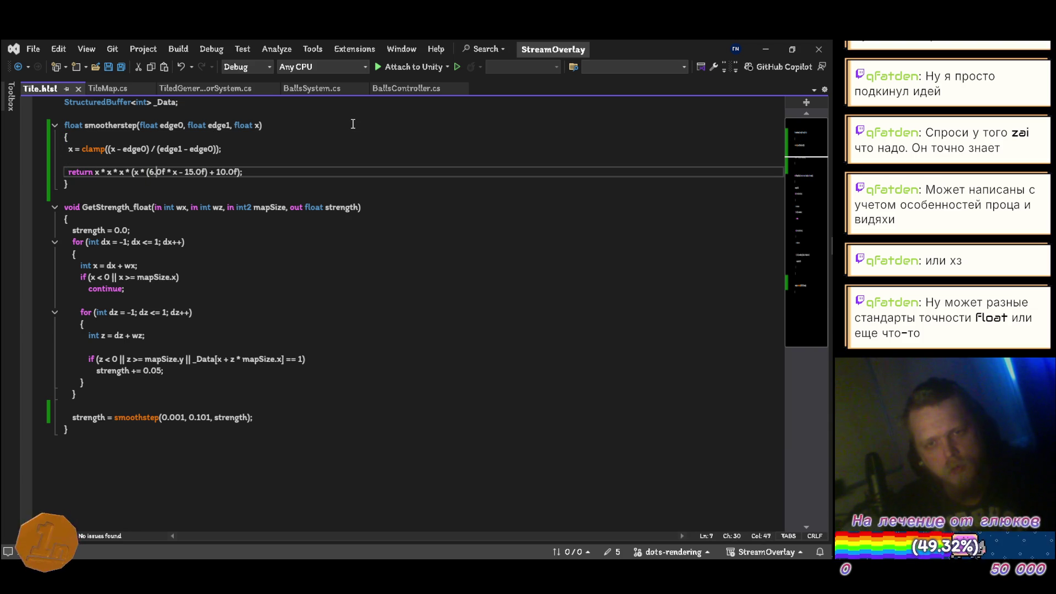
key(BackSpace)
key(Right)
key(Right)
key(Right)
key(Right)
key(Right)
key(BackSpace)
key(Right)
key(Right)
key(Right)
key(Right)
key(Right)
key(Right)
key(ctrl+s)
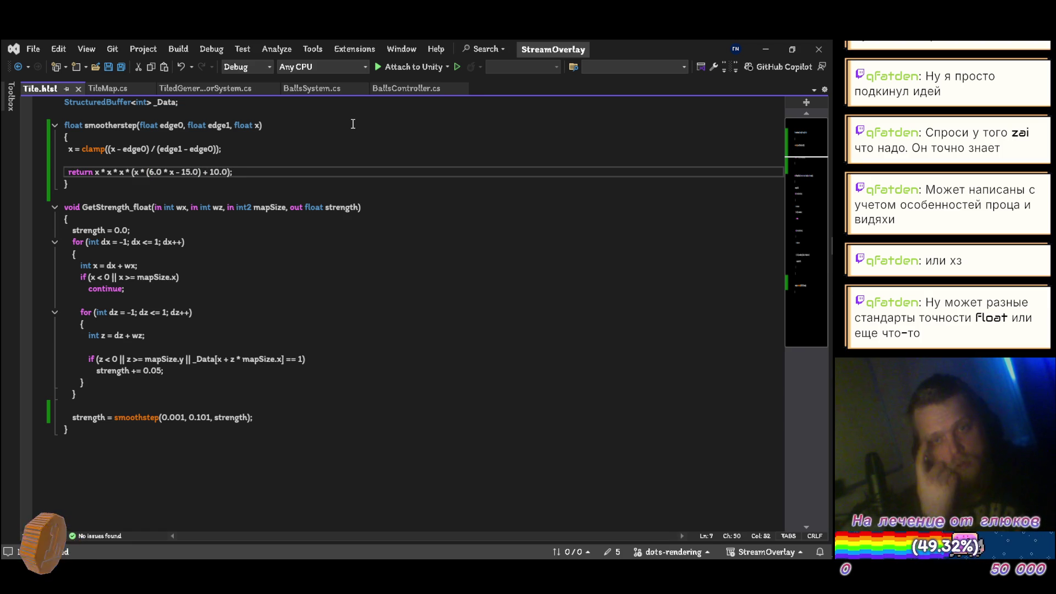
Step: Complete the clamp call with bounds 0.0 and 1.0 and save
key(Up)
key(Up)
key(Left)
text(, 0)
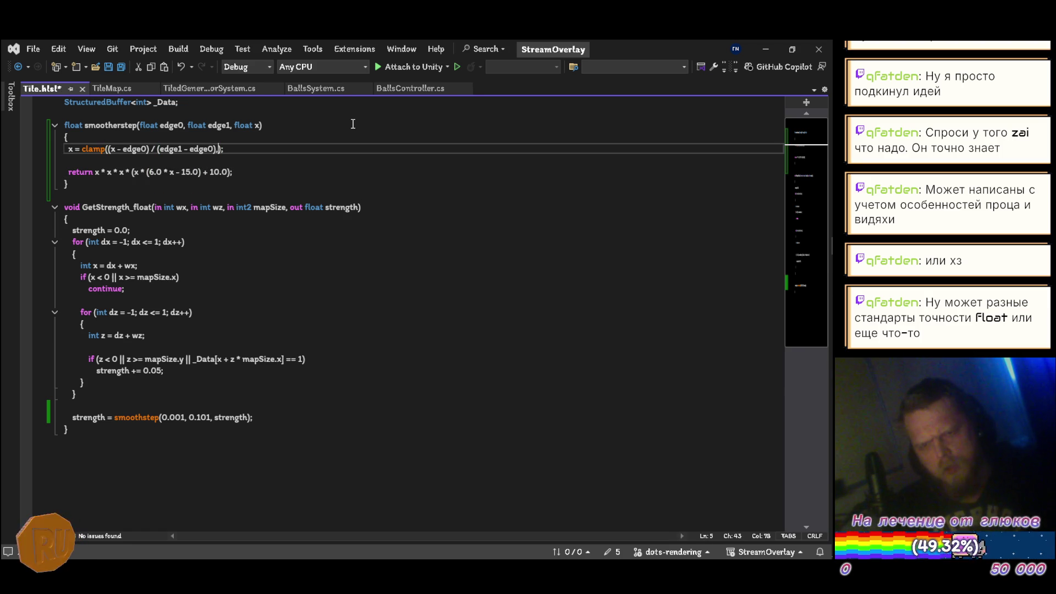
text(.0,)
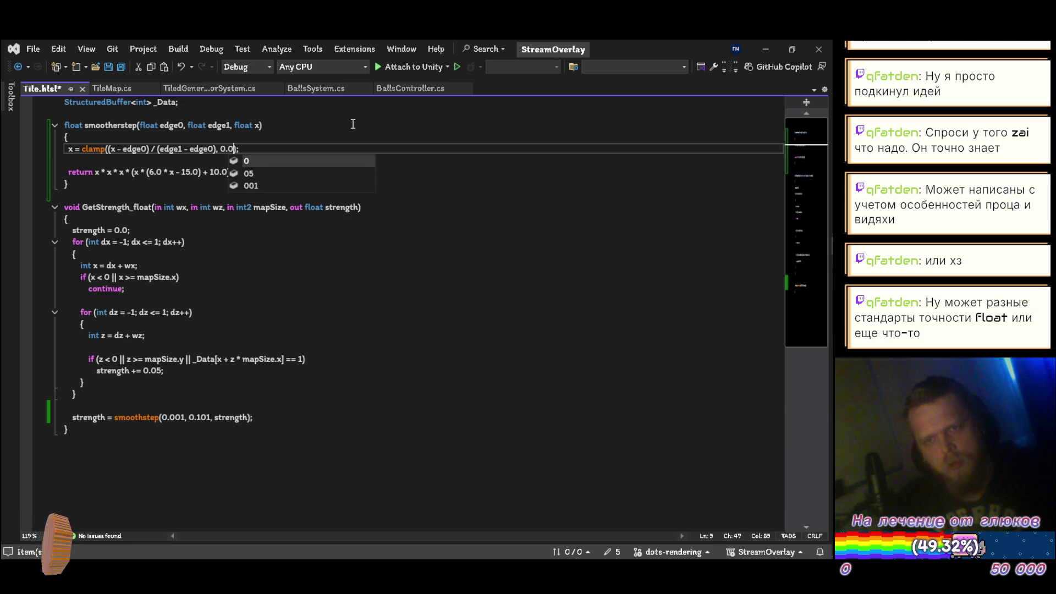
text( 1.0))
key(ctrl+s)
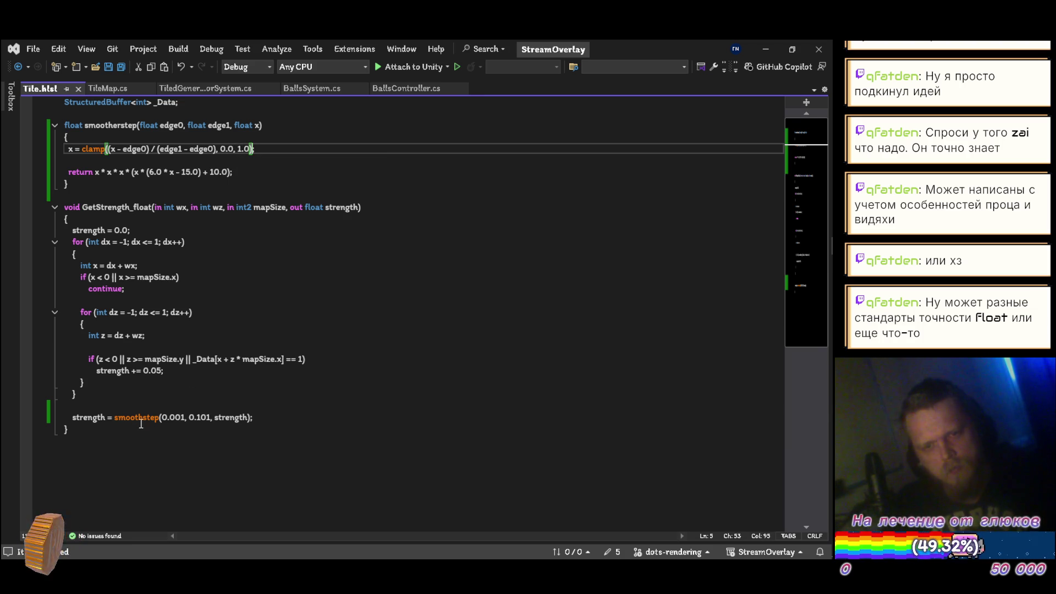
Step: Change the final smoothstep call on strength to smootherstep and save the shader
click(141, 417)
text(er)
key(Escape)
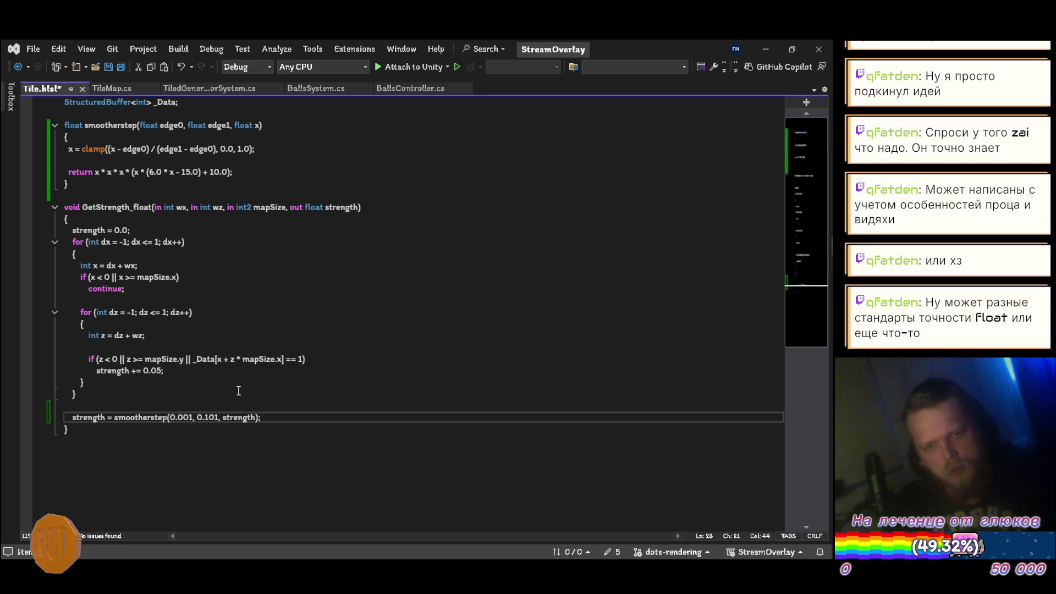
key(ctrl+s)
key(alt+Tab)
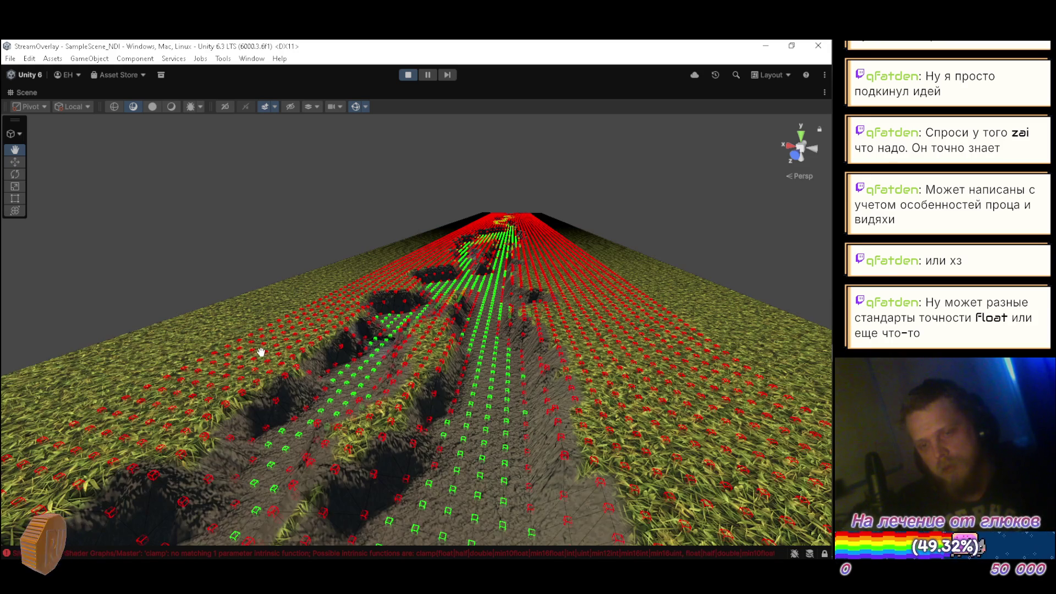
Step: Turn Gizmos off, switch the draw mode to Shaded, and orbit close to the textured trench
mouse_move(261, 352)
mouse_down()
mouse_move(303, 397)
mouse_move(636, 401)
mouse_move(247, 357)
mouse_move(208, 372)
mouse_move(224, 329)
mouse_move(248, 358)
mouse_move(329, 335)
mouse_move(457, 342)
mouse_move(370, 346)
mouse_move(349, 381)
mouse_move(346, 318)
mouse_move(385, 370)
mouse_move(349, 365)
mouse_move(358, 377)
mouse_move(357, 352)
mouse_up()
click(356, 111)
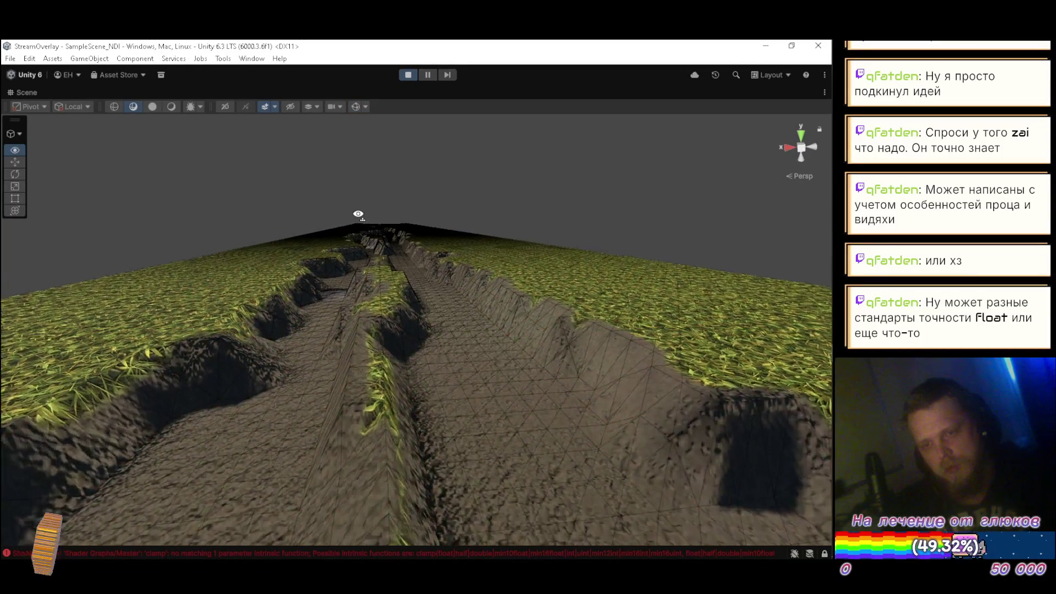
click(171, 106)
mouse_move(196, 126)
mouse_down()
mouse_move(345, 224)
mouse_move(292, 252)
mouse_move(322, 311)
mouse_move(358, 444)
mouse_move(470, 305)
mouse_move(471, 278)
mouse_move(295, 306)
mouse_up()
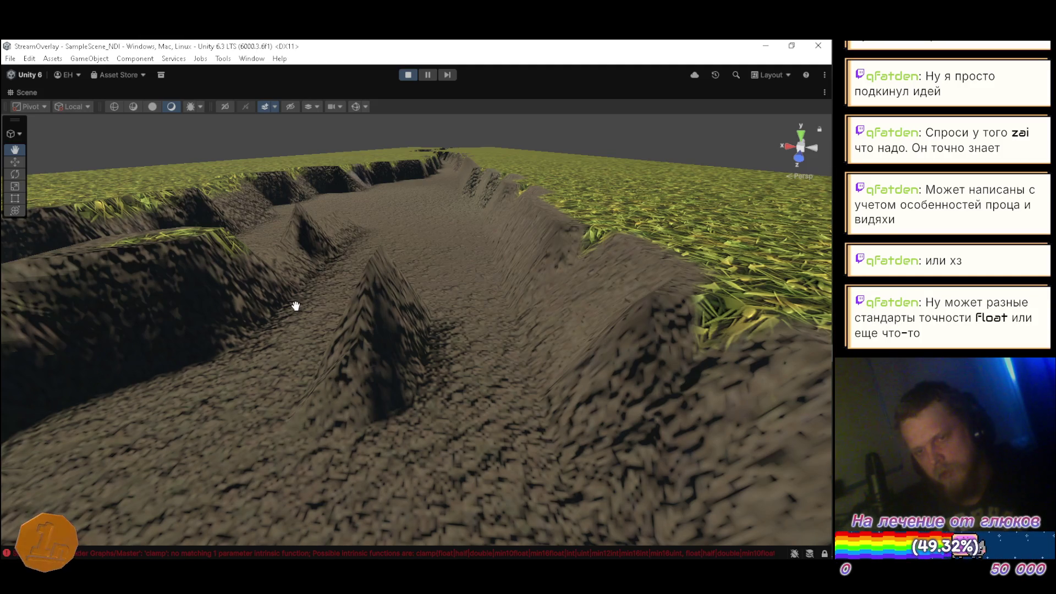
key(alt+Tab)
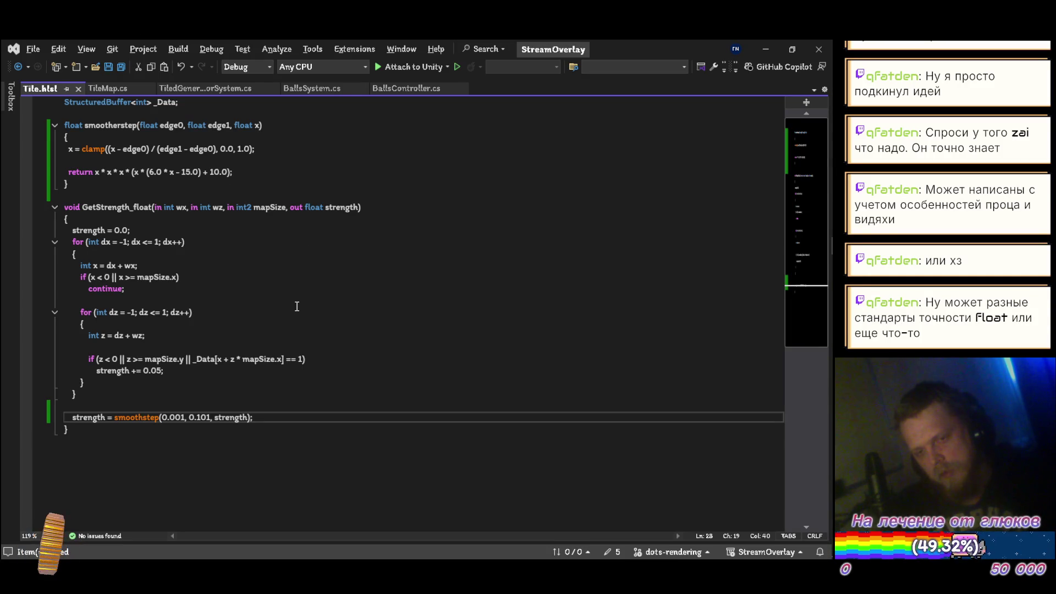
Step: Type 'er' into the code, save, and check the recompiled shader in Unity
text(er)
key(ctrl+s)
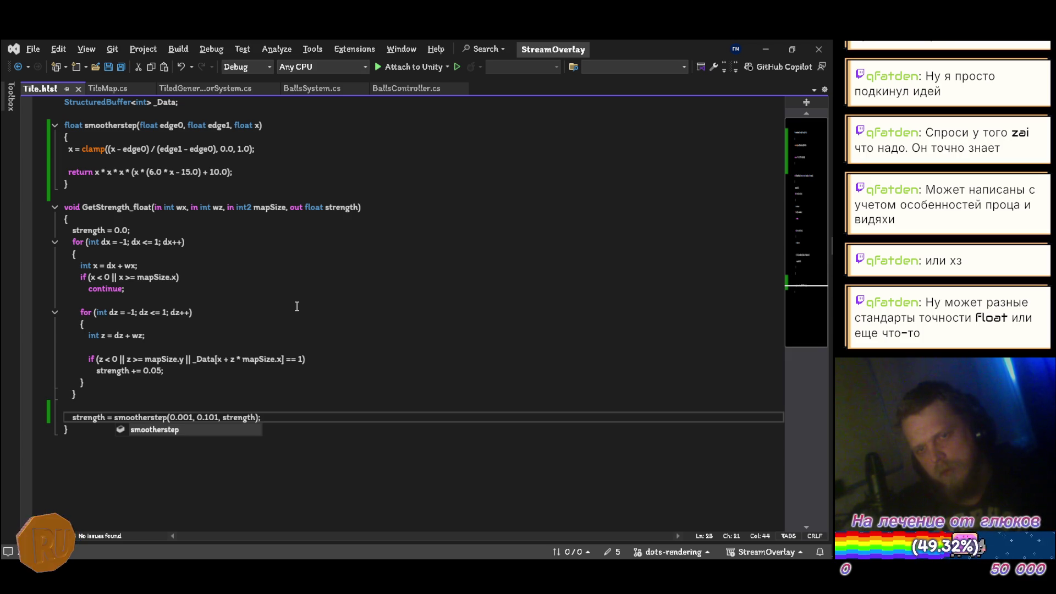
key(alt+Tab)
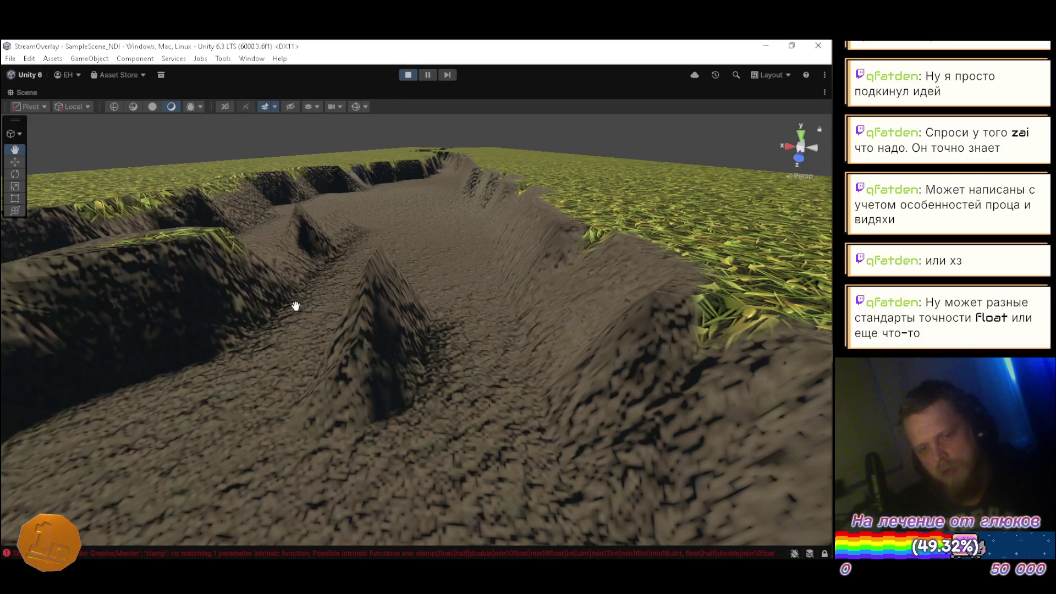
key(alt+Tab)
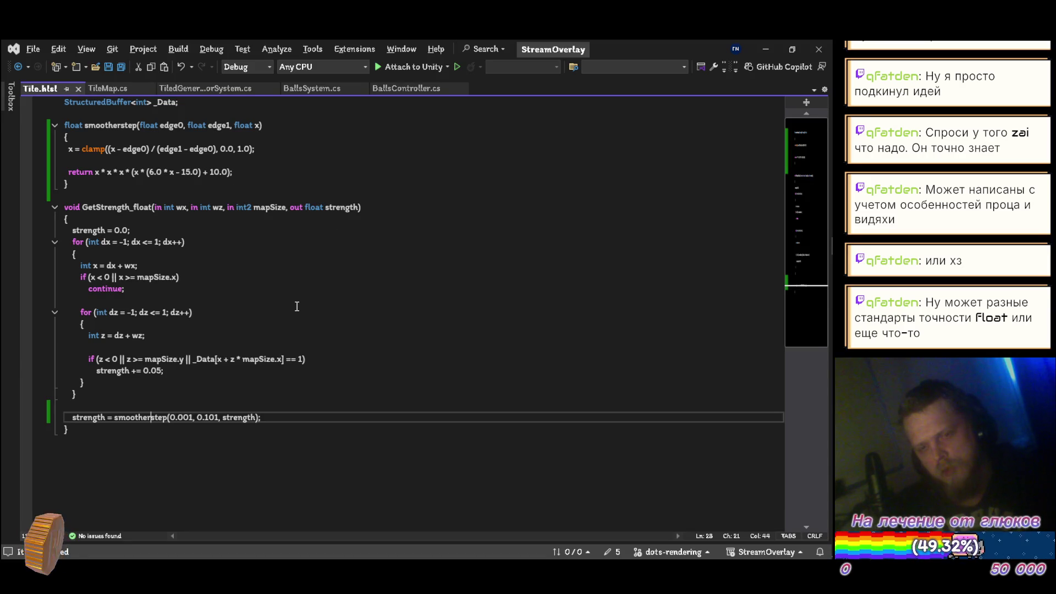
key(alt+Tab)
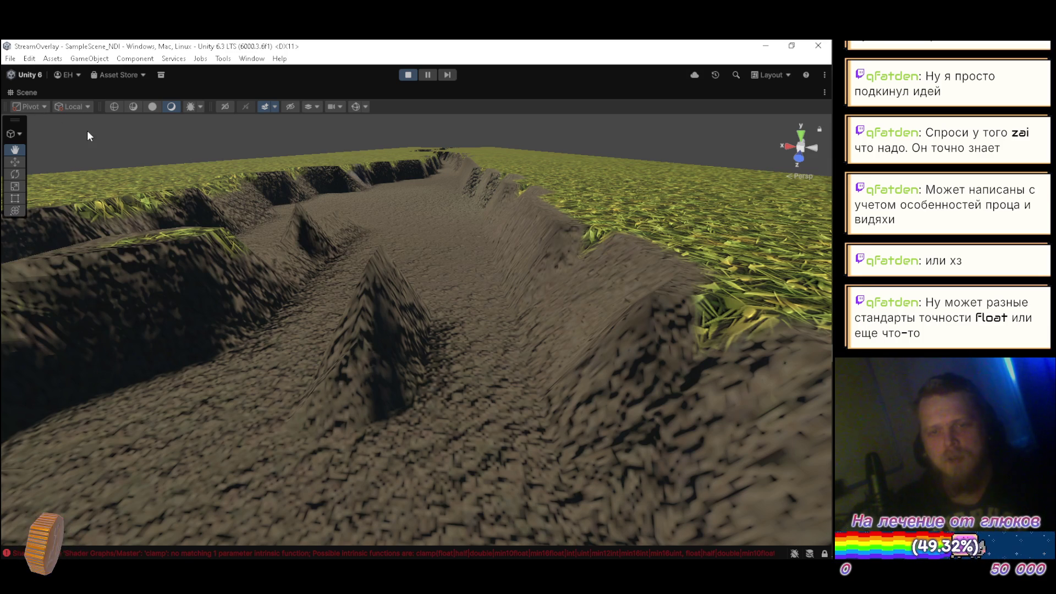
key(alt+Tab)
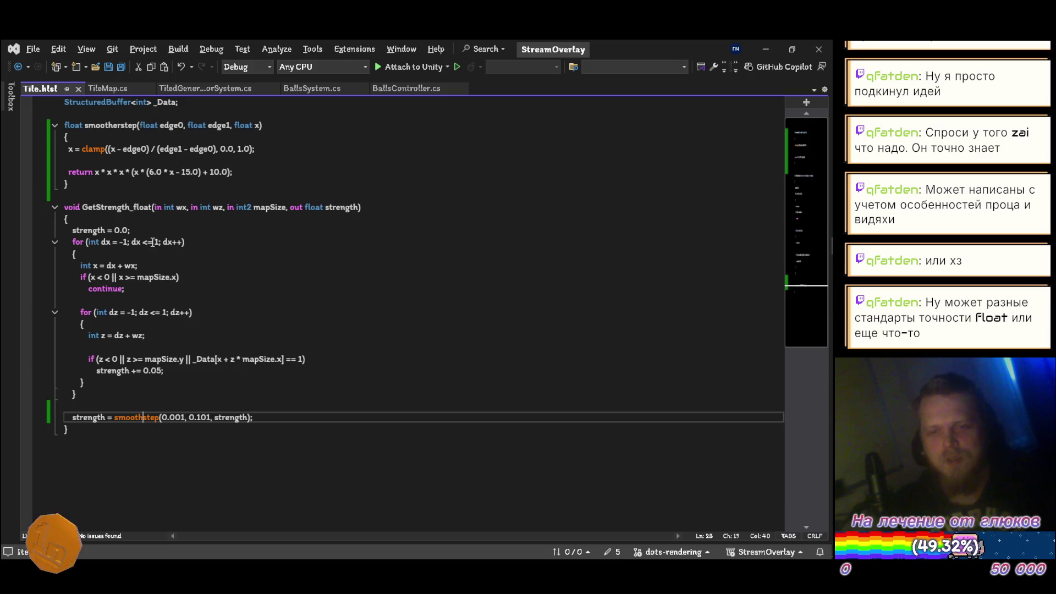
Step: Cut the custom smootherstep function out of Tile.hlsl, save, and minimize Visual Studio
click(291, 125)
key(ctrl+x)
key(ctrl+x)
key(ctrl+x)
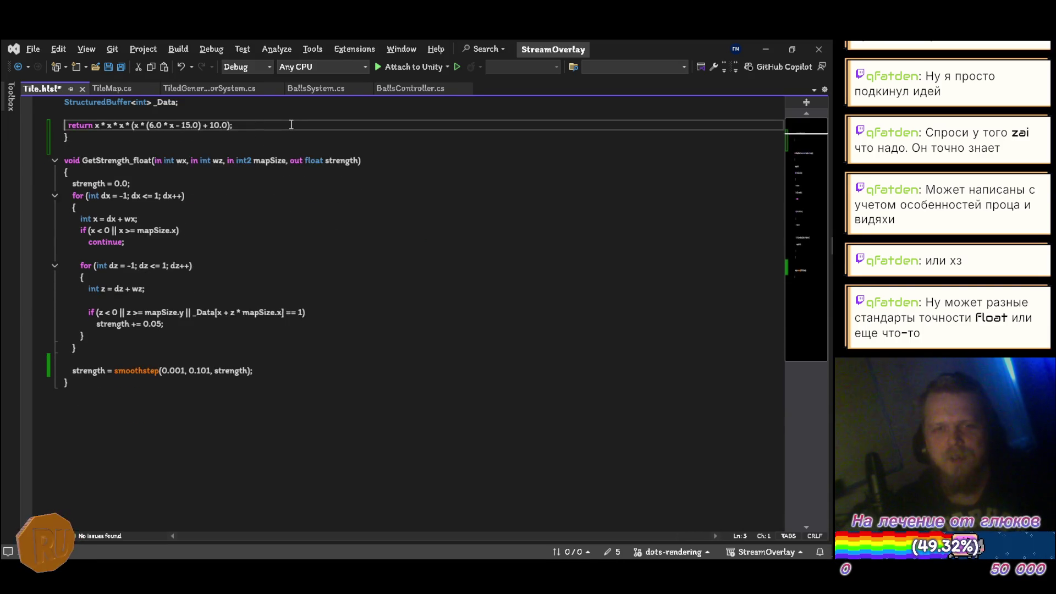
key(ctrl+s)
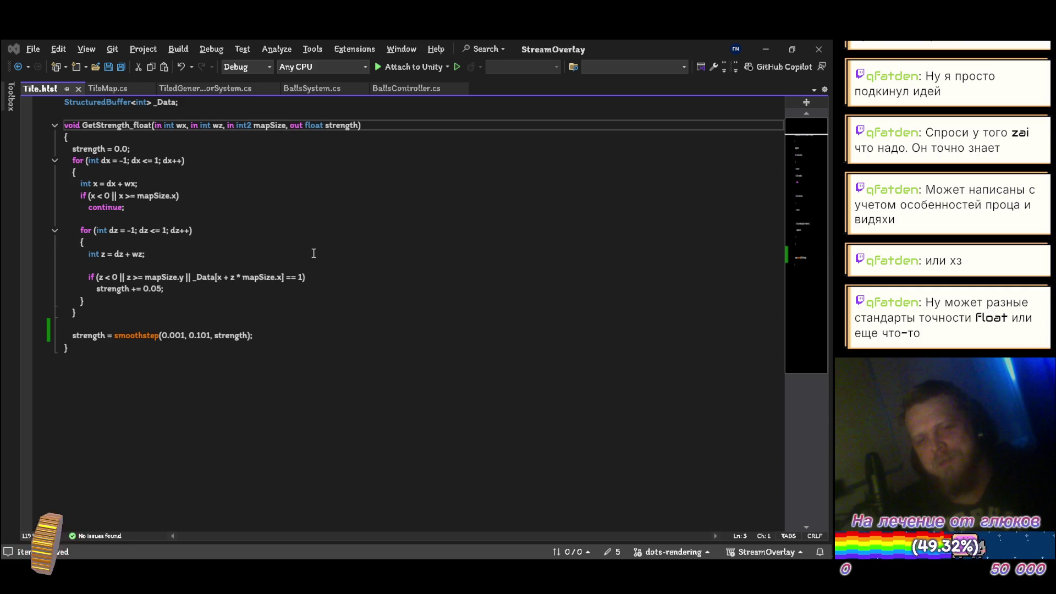
click(766, 52)
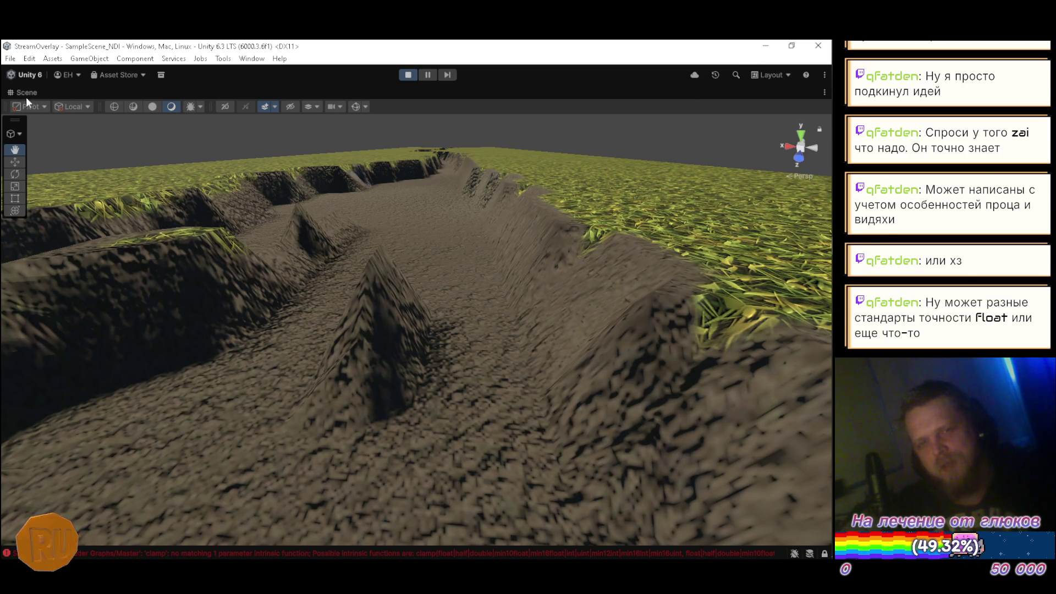
Step: Un-maximize the Scene view and Hierarchy panels and clear the Console's shader errors
key(shift+space)
key(shift+space)
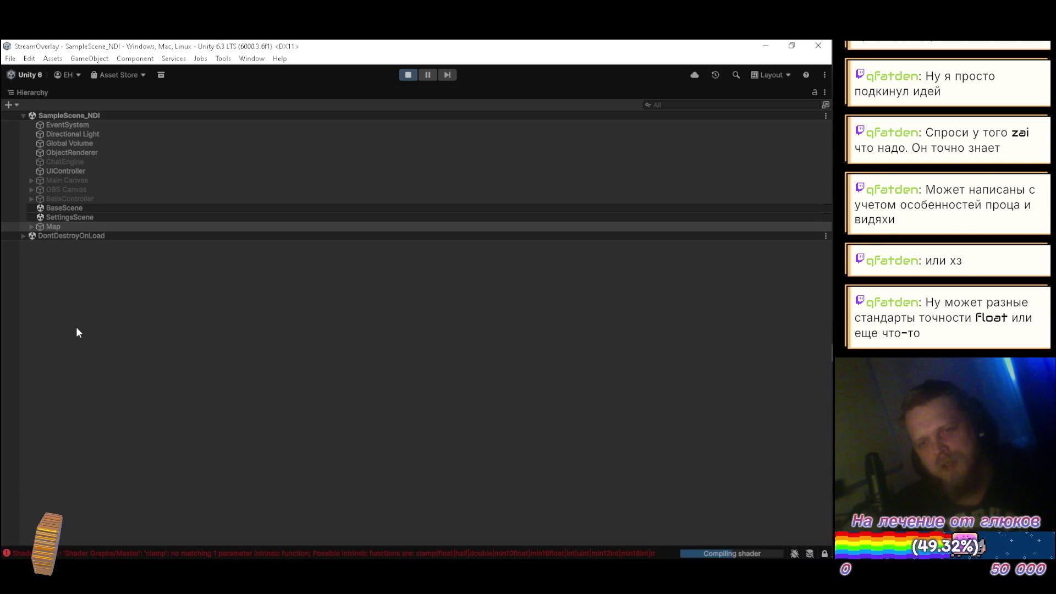
right_click(32, 94)
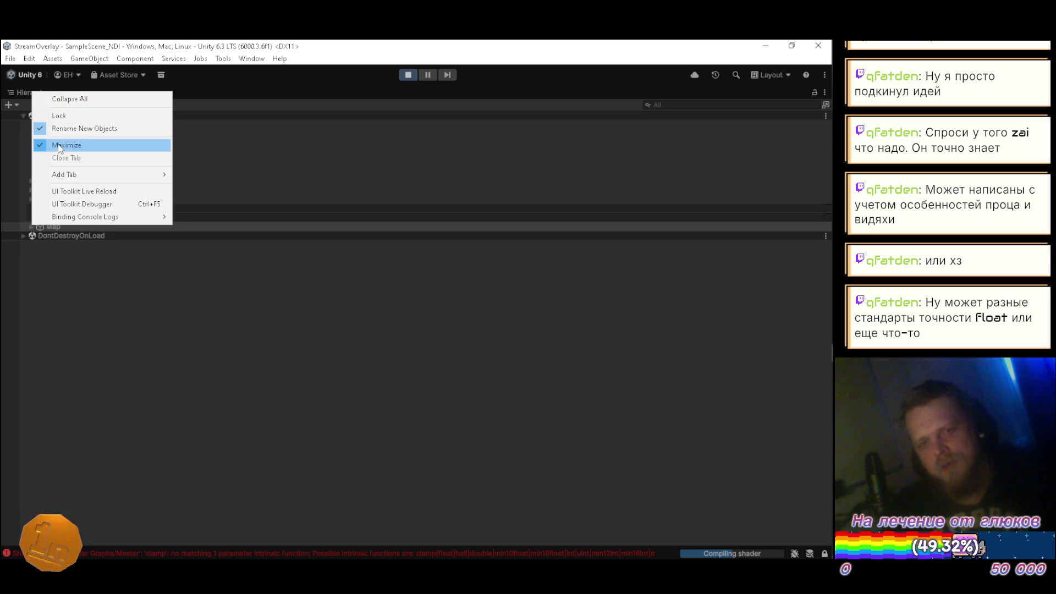
click(58, 157)
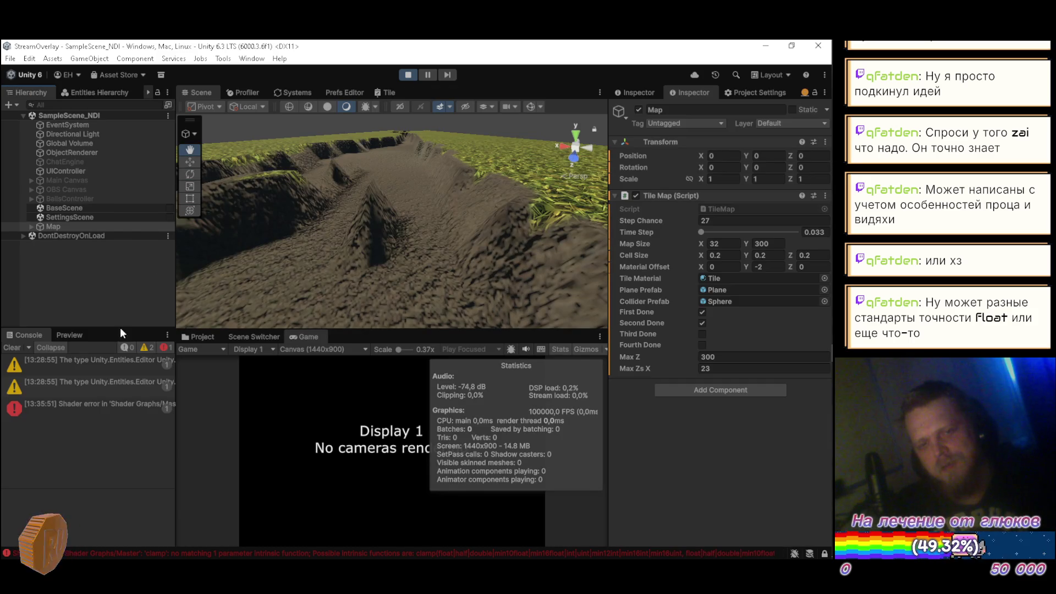
click(20, 347)
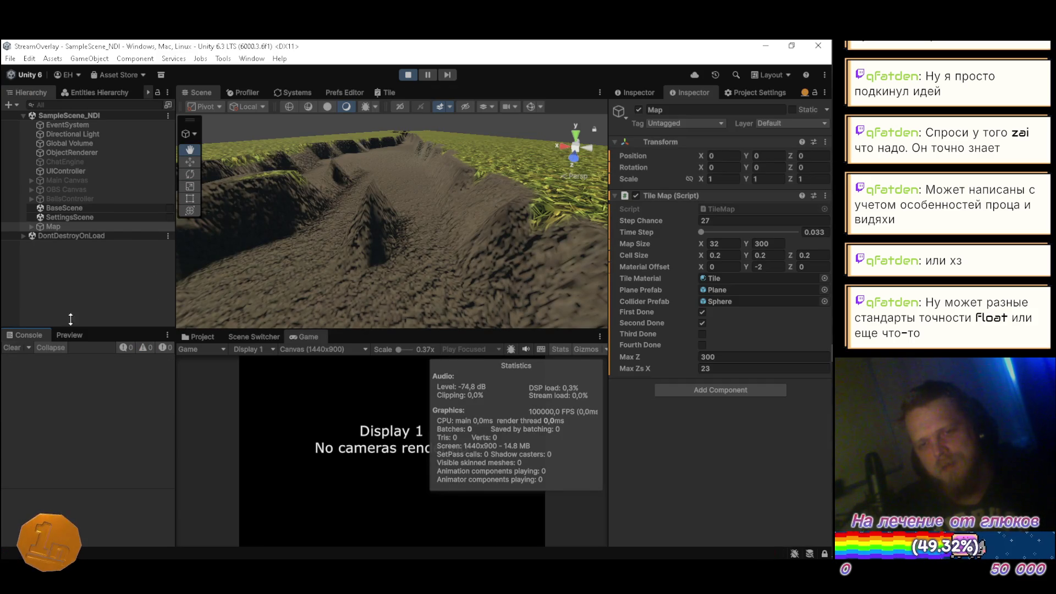
Step: Maximize the Scene view, orbit to face the trench wall, then restore the full editor layout
double_click(205, 91)
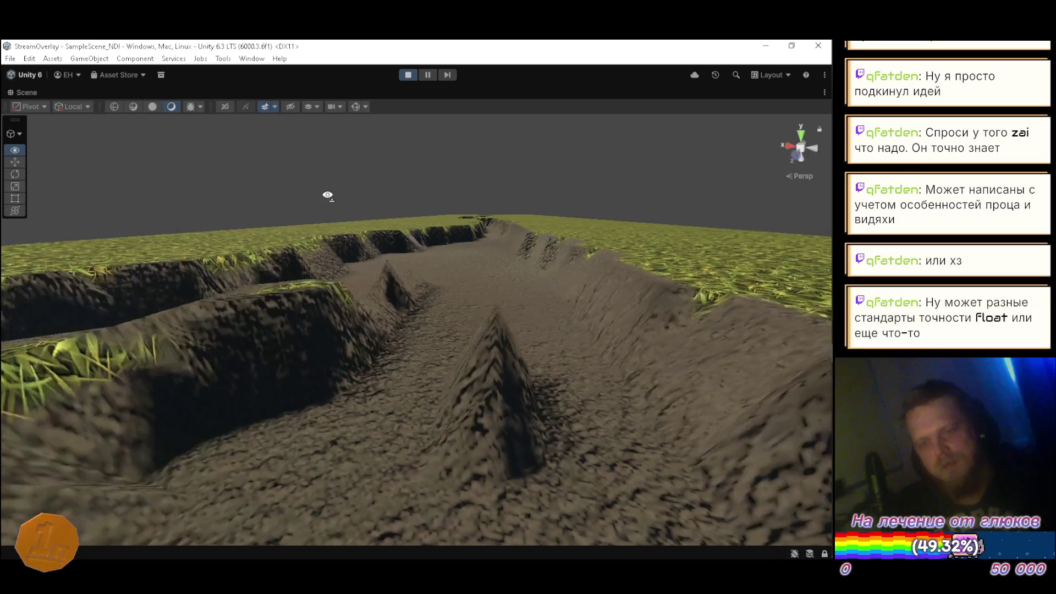
mouse_move(327, 196)
mouse_down()
mouse_move(530, 240)
mouse_move(655, 242)
mouse_move(462, 219)
mouse_move(530, 212)
mouse_move(546, 227)
mouse_move(484, 229)
mouse_move(556, 231)
mouse_move(486, 238)
mouse_move(403, 224)
mouse_move(413, 248)
mouse_move(401, 233)
mouse_move(338, 229)
mouse_move(525, 405)
mouse_move(731, 269)
mouse_move(29, 250)
mouse_move(572, 238)
mouse_move(25, 129)
mouse_up()
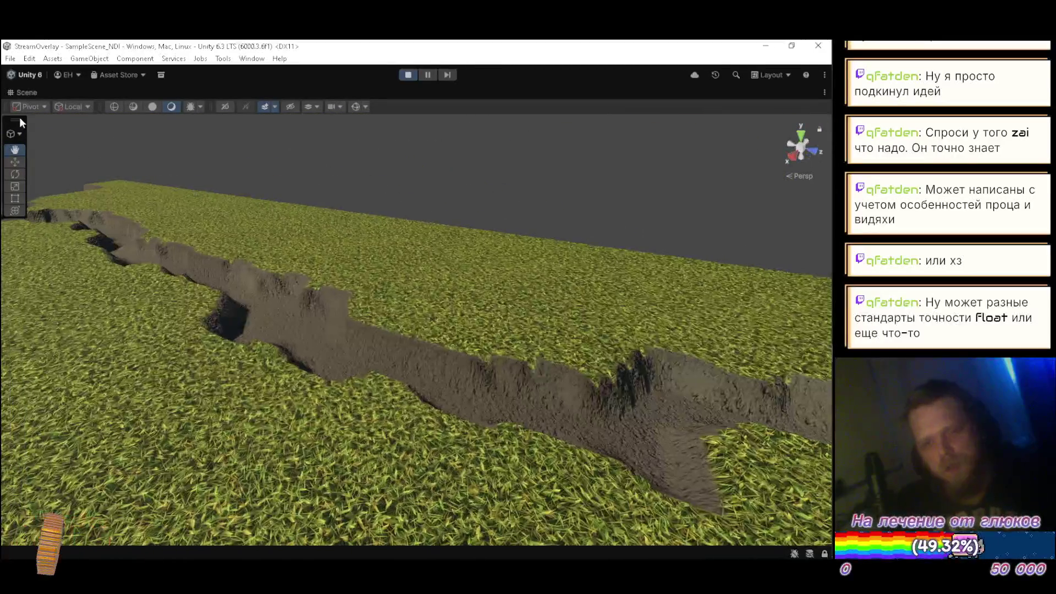
right_click(25, 129)
click(44, 110)
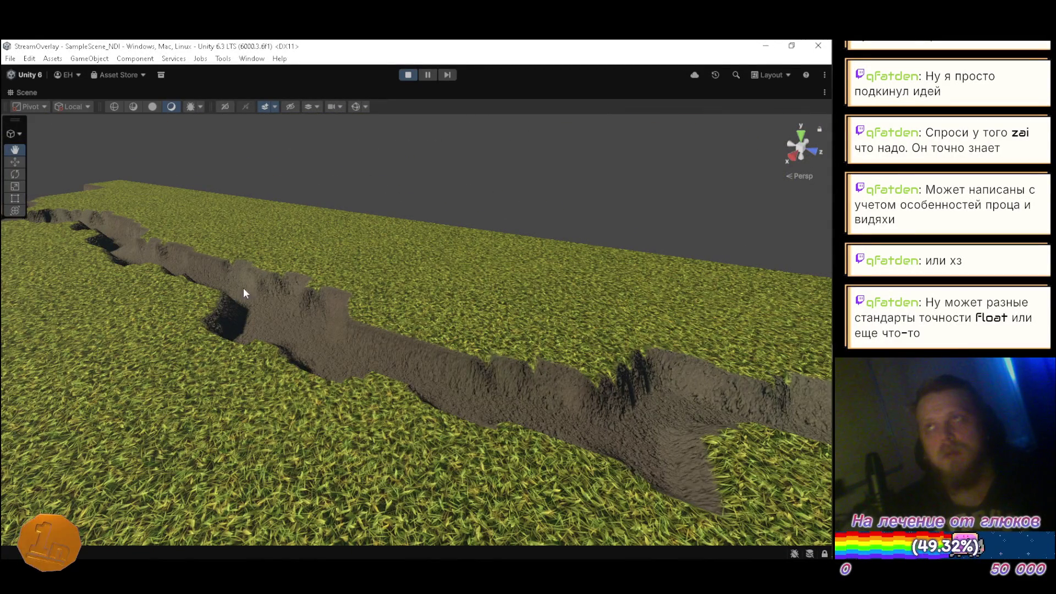
key(shift+space)
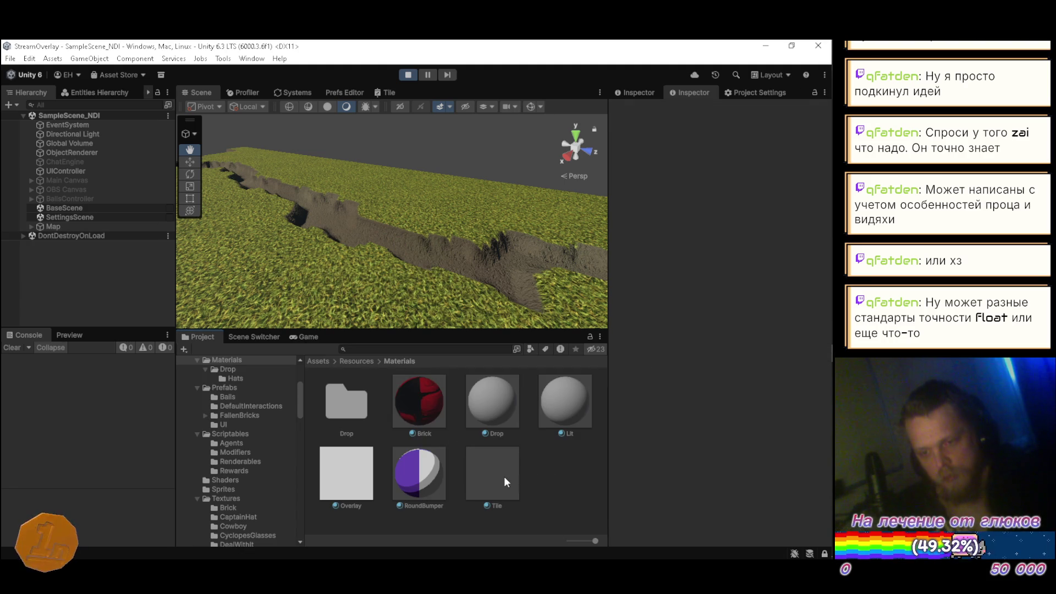
Step: Select the Tile material and set its Surface Inputs Offset Y to -1.5
click(509, 476)
click(762, 202)
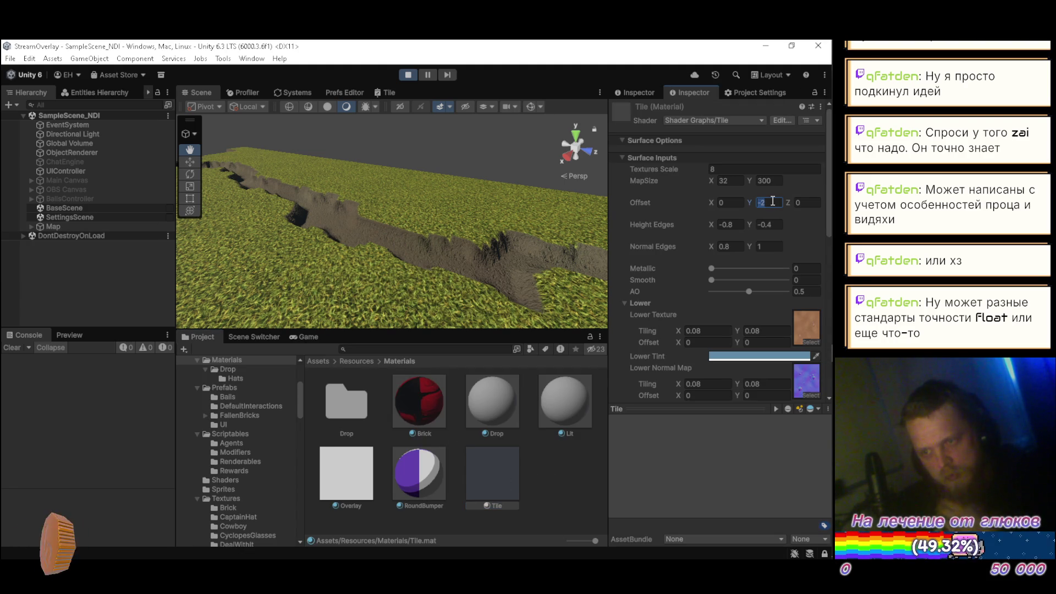
text(-1)
mouse_move(396, 236)
mouse_down()
mouse_move(440, 247)
mouse_move(418, 237)
mouse_move(456, 231)
mouse_move(315, 231)
mouse_move(353, 224)
mouse_move(259, 235)
mouse_up()
click(770, 204)
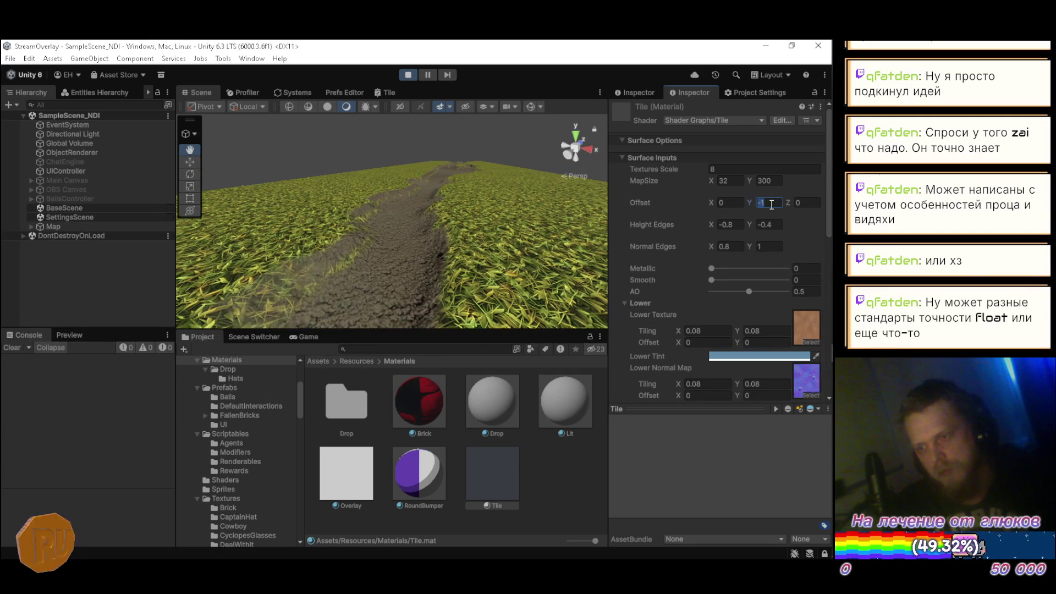
click(771, 205)
text(.5)
mouse_move(379, 217)
mouse_down()
mouse_move(353, 229)
mouse_move(369, 213)
mouse_move(440, 208)
mouse_move(452, 243)
mouse_move(365, 266)
mouse_move(362, 255)
mouse_move(244, 219)
mouse_move(238, 240)
mouse_move(275, 259)
mouse_move(456, 290)
mouse_move(478, 284)
mouse_up()
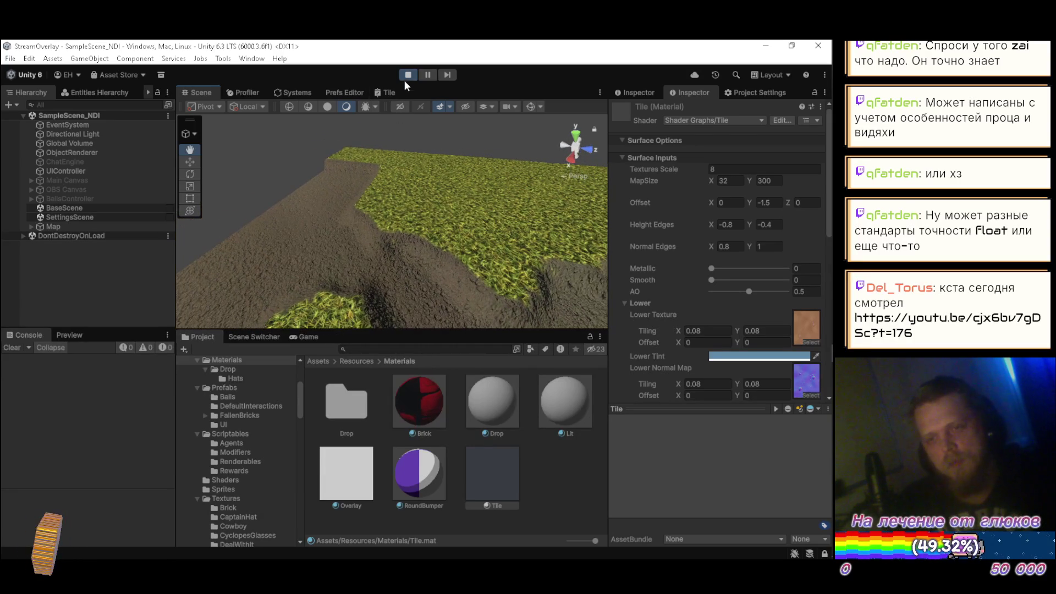
Step: Stop Play mode and wait for script compilation and the domain reload to finish
click(407, 74)
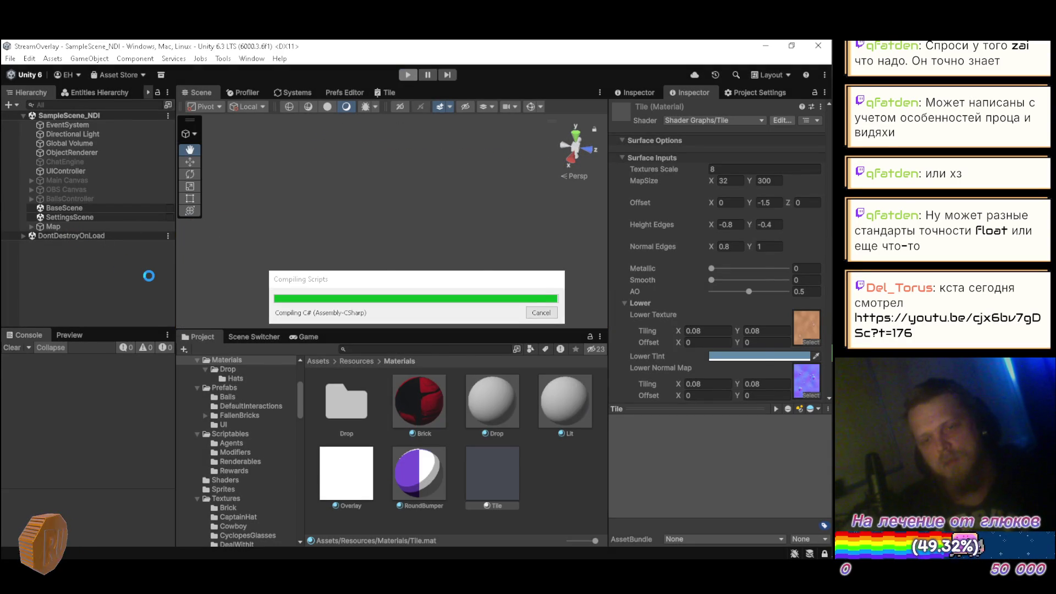
key(alt+Tab)
key(Tab)
key(Tab)
key(Tab)
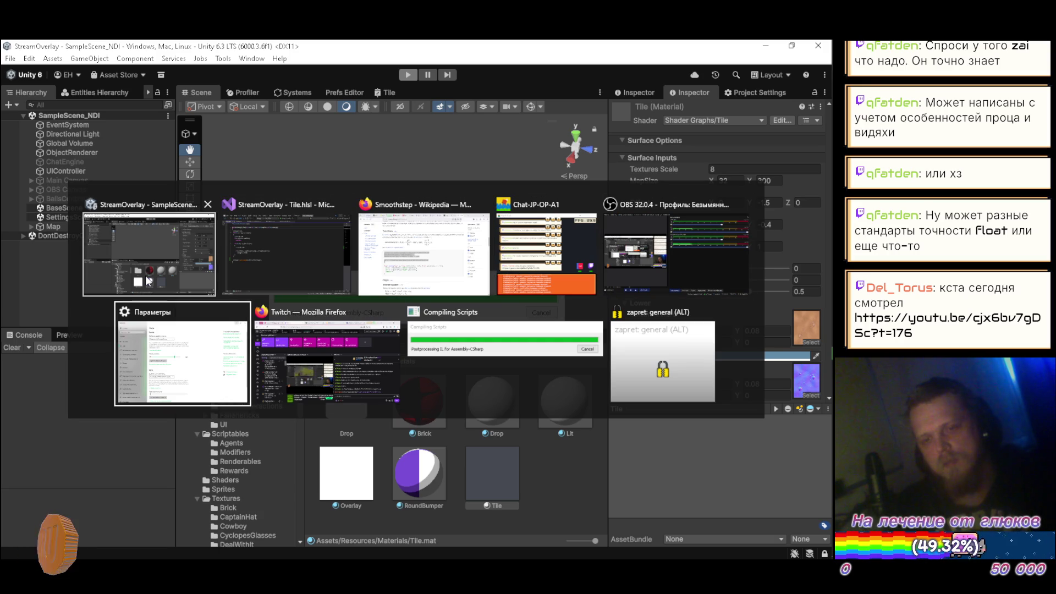
key(Escape)
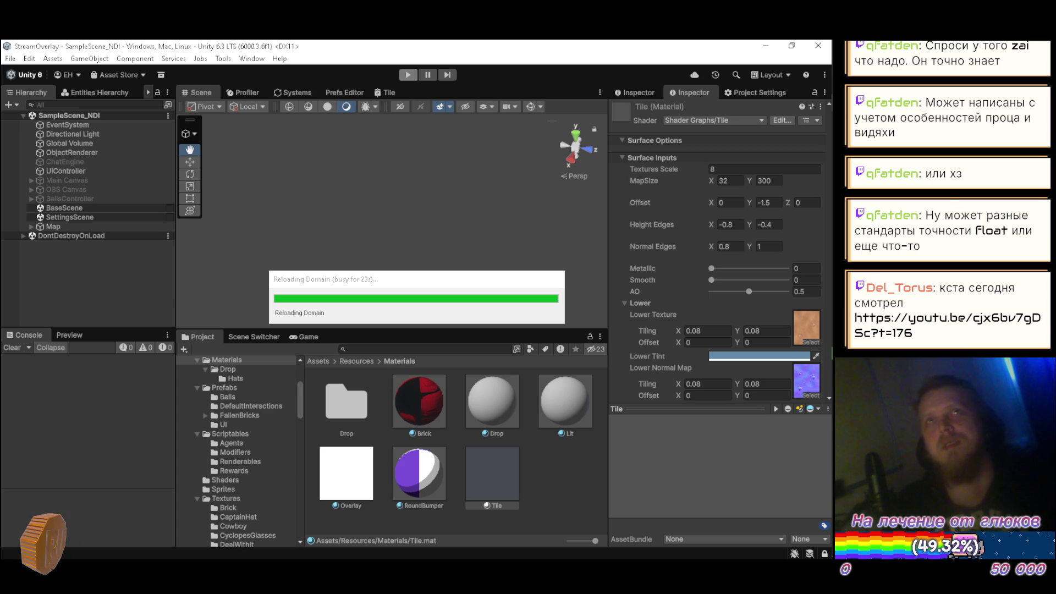
mouse_move(818, 295)
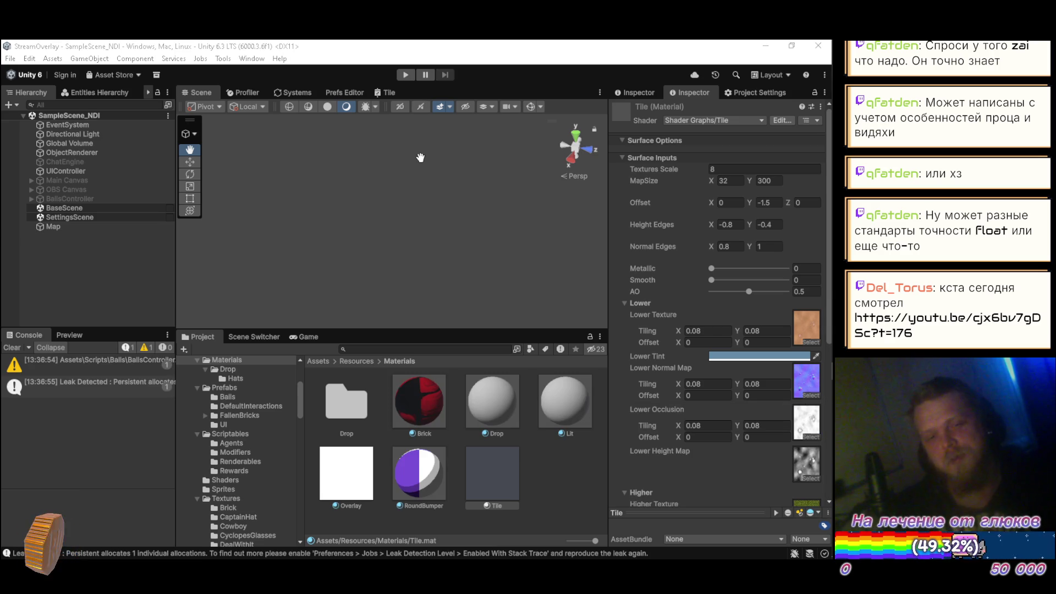
Step: Set the Map's Material Offset Y to -1.5, save the scene, clear the console, and enter Play mode
click(97, 224)
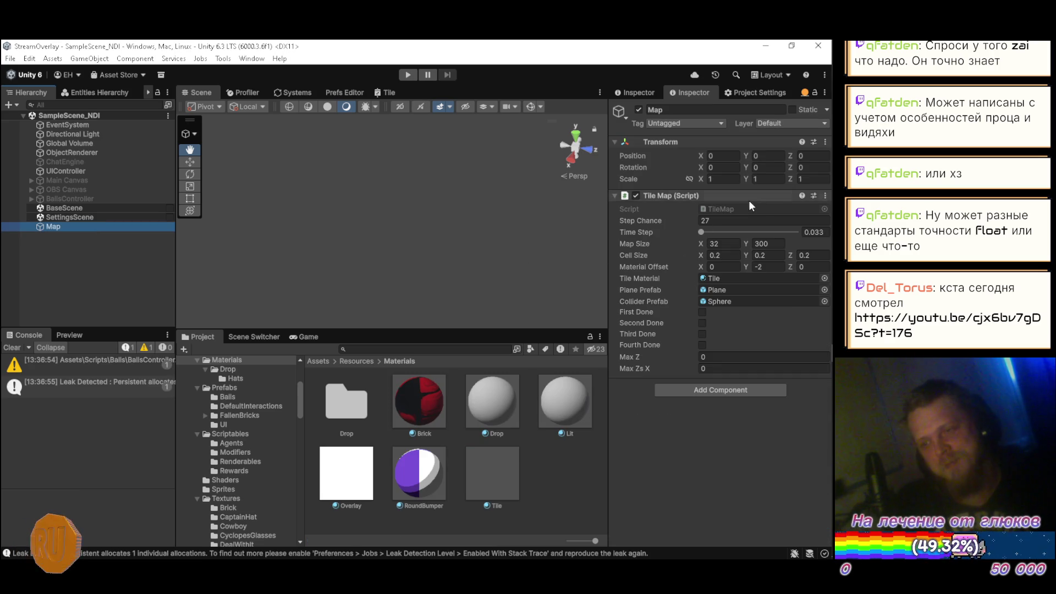
click(771, 267)
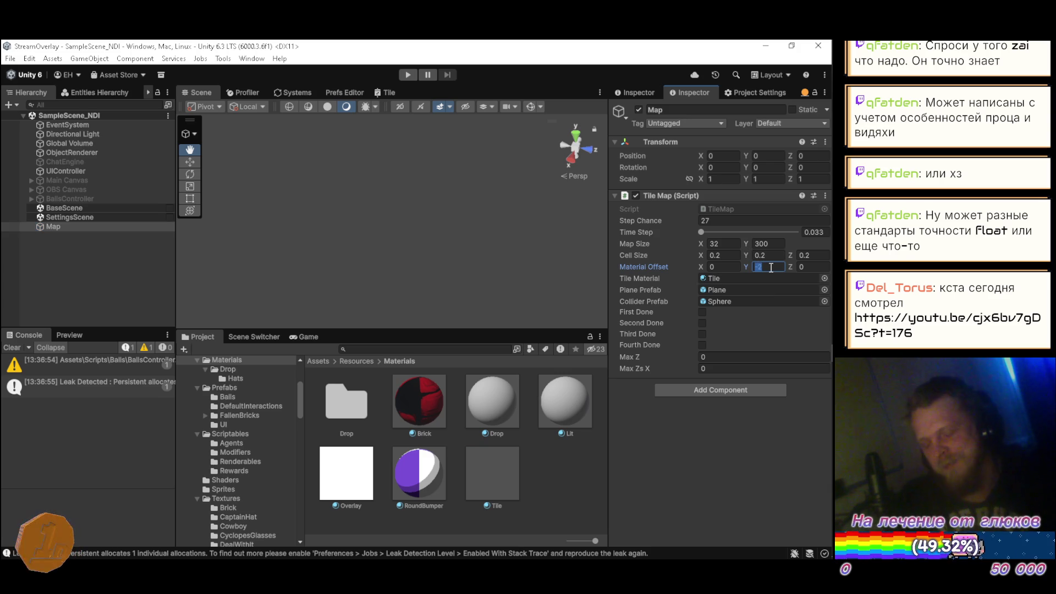
text(1.5)
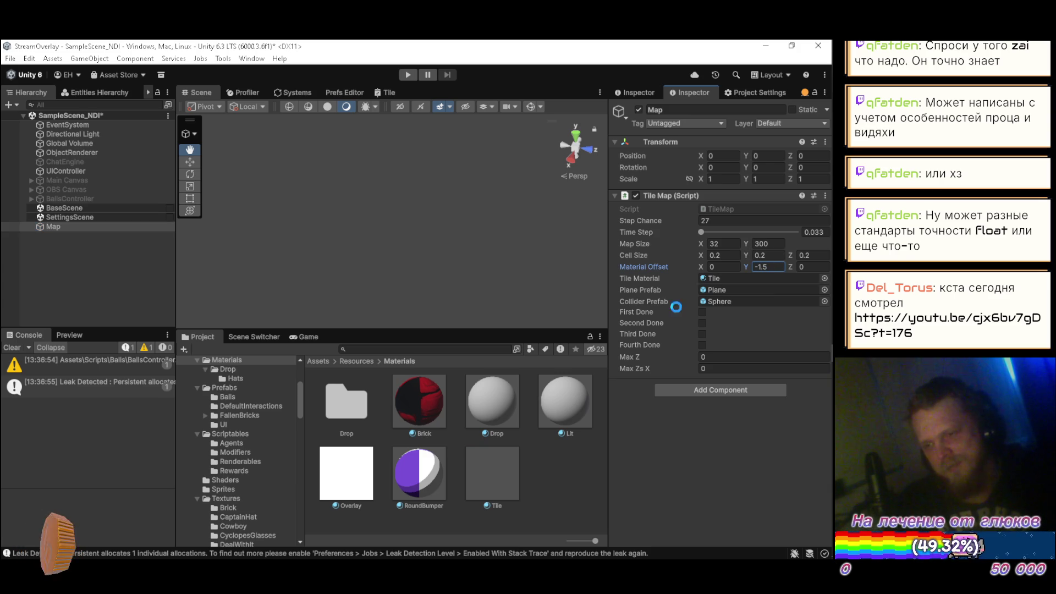
key(ctrl+s)
click(11, 347)
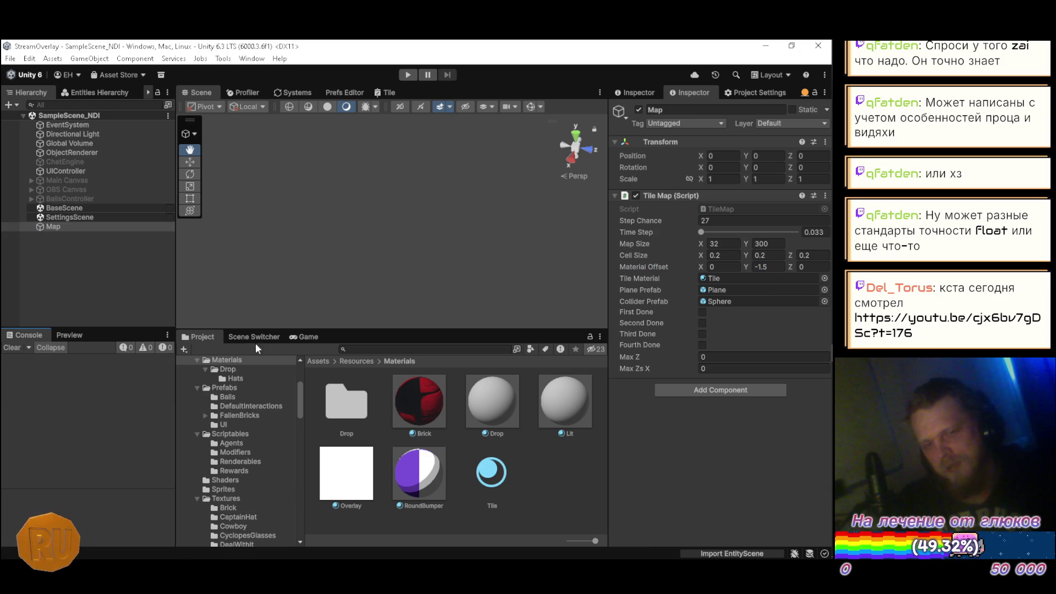
click(408, 74)
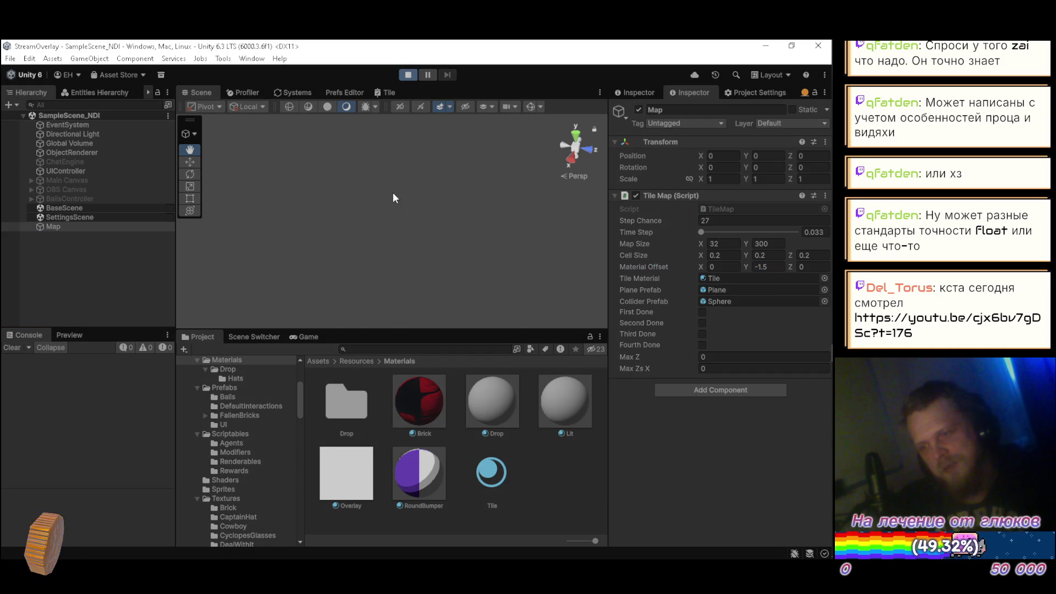
Step: Maximize the Scene view and fly the camera along the dirt trench through the grass
mouse_move(279, 214)
mouse_down()
mouse_move(505, 193)
mouse_move(518, 212)
mouse_move(590, 205)
mouse_up()
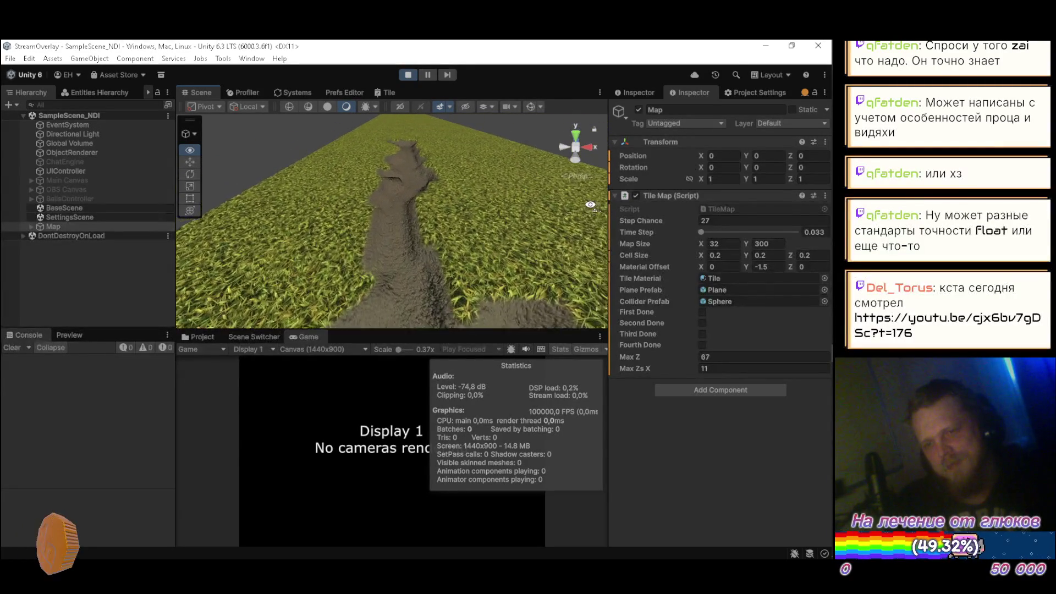
double_click(201, 93)
mouse_move(298, 278)
mouse_down()
mouse_move(446, 278)
mouse_move(648, 327)
mouse_move(648, 231)
mouse_move(391, 184)
mouse_move(309, 195)
mouse_move(261, 228)
mouse_up()
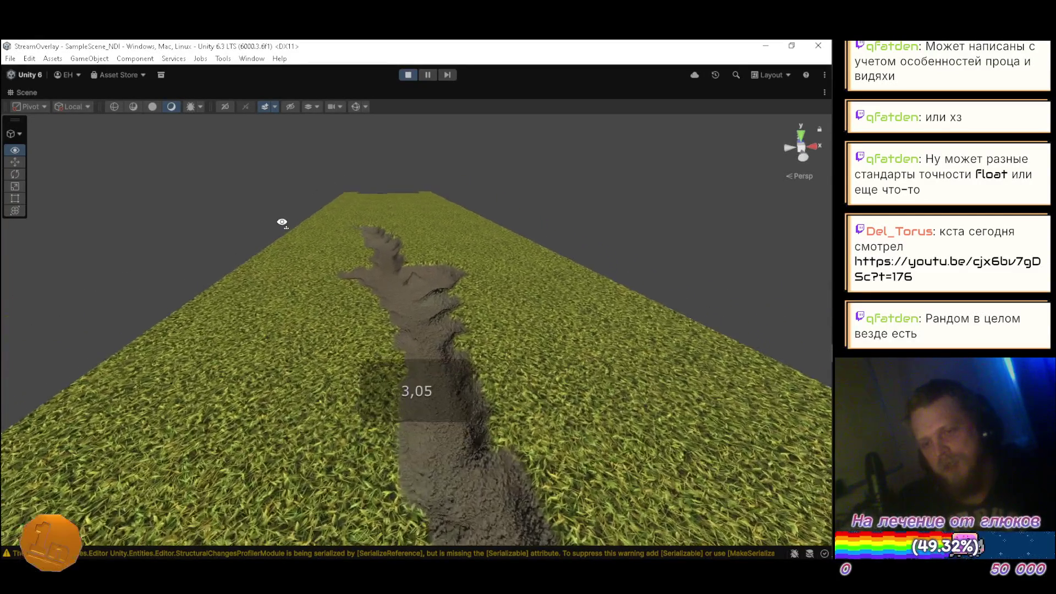
mouse_move(262, 175)
mouse_down()
mouse_move(247, 184)
mouse_move(259, 229)
mouse_move(254, 180)
mouse_move(229, 208)
mouse_move(261, 197)
mouse_up()
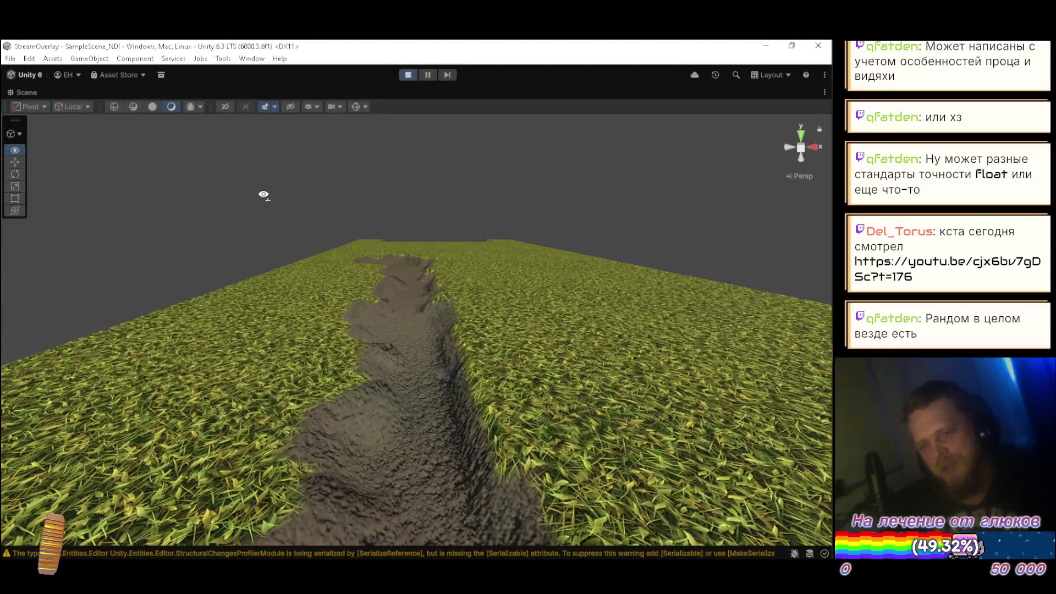
mouse_move(263, 194)
mouse_down()
mouse_move(259, 172)
mouse_move(246, 216)
mouse_move(264, 193)
mouse_move(249, 221)
mouse_move(165, 265)
mouse_move(59, 406)
mouse_move(698, 441)
mouse_move(517, 292)
mouse_move(528, 248)
mouse_move(660, 308)
mouse_move(592, 252)
mouse_up()
scroll(263, 196, down, 3)
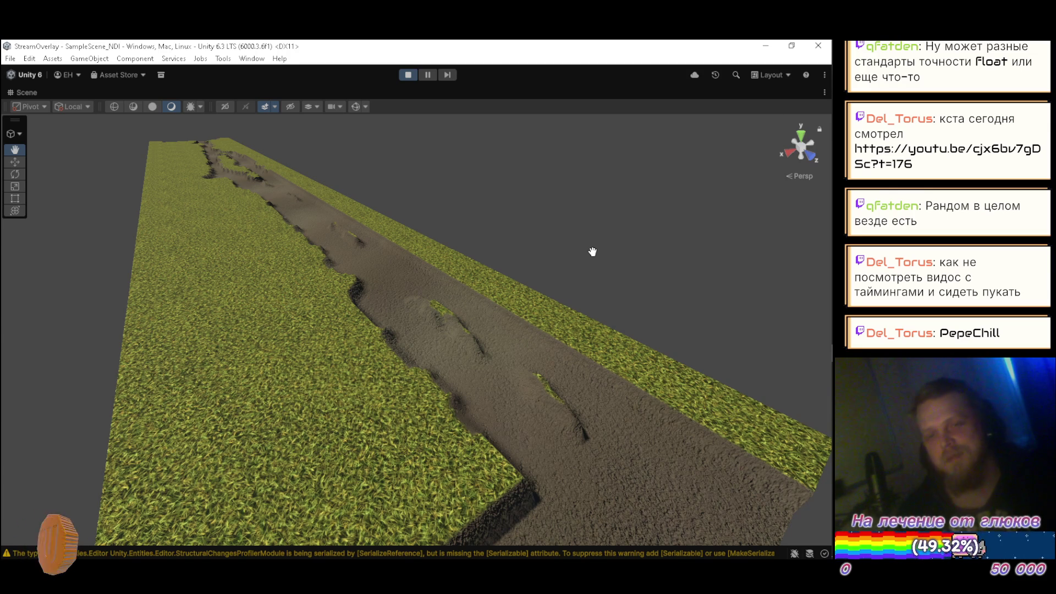
mouse_move(592, 252)
mouse_down()
mouse_move(462, 264)
mouse_move(478, 255)
mouse_move(404, 227)
mouse_move(448, 231)
mouse_move(453, 184)
mouse_move(441, 210)
mouse_up()
scroll(447, 184, down, 2)
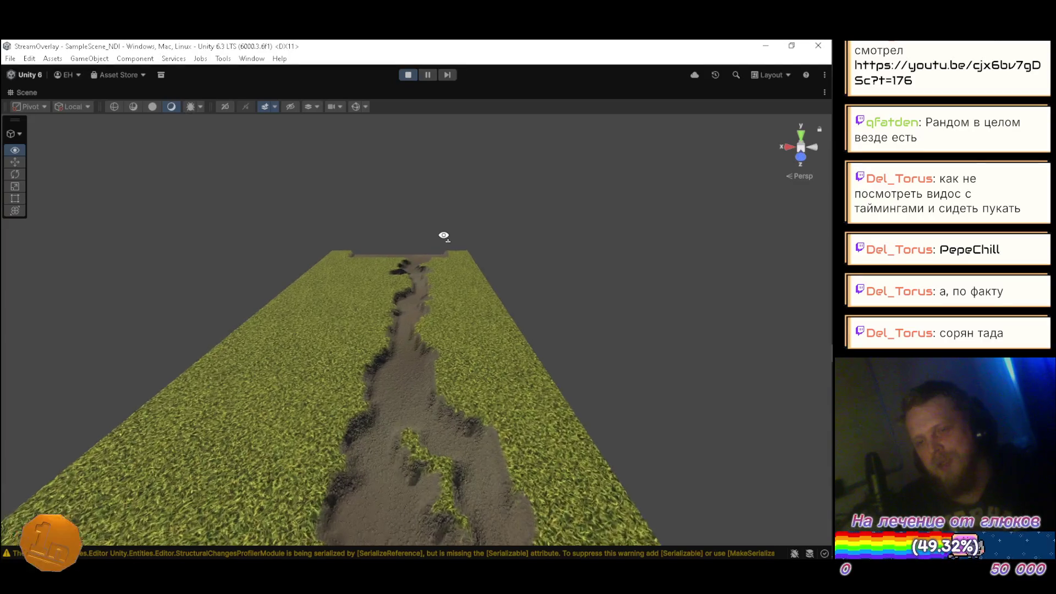
mouse_move(443, 233)
mouse_down()
mouse_move(455, 274)
mouse_move(427, 308)
mouse_move(70, 306)
mouse_up()
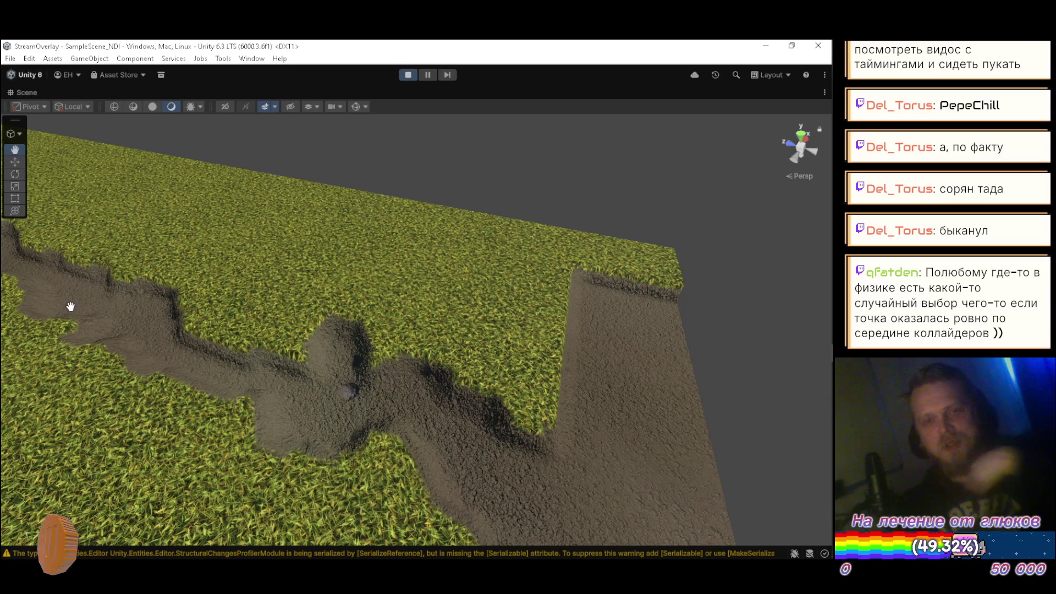
mouse_move(194, 280)
mouse_down()
mouse_move(132, 215)
mouse_move(205, 226)
mouse_move(447, 220)
mouse_move(417, 262)
mouse_up()
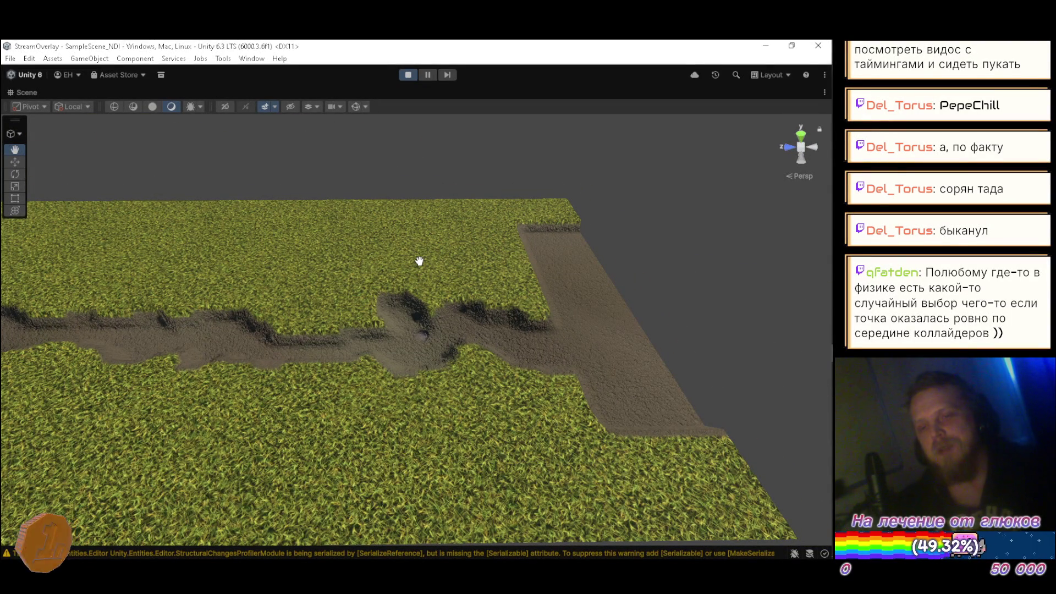
mouse_move(418, 262)
mouse_down()
mouse_move(295, 253)
mouse_move(332, 229)
mouse_move(365, 266)
mouse_move(391, 264)
mouse_move(370, 229)
mouse_move(377, 220)
mouse_move(368, 239)
mouse_move(271, 231)
mouse_move(348, 262)
mouse_move(377, 295)
mouse_move(353, 254)
mouse_move(368, 245)
mouse_move(418, 266)
mouse_move(577, 254)
mouse_move(297, 241)
mouse_move(611, 232)
mouse_move(658, 224)
mouse_move(658, 209)
mouse_move(679, 239)
mouse_move(684, 210)
mouse_move(365, 226)
mouse_move(436, 209)
mouse_move(373, 216)
mouse_up()
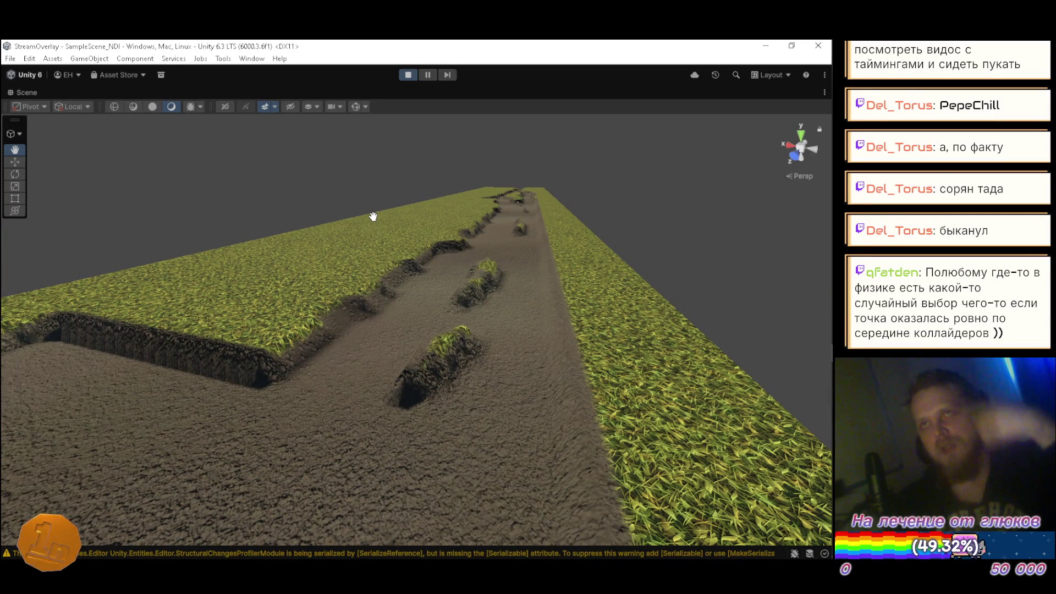
mouse_move(377, 216)
mouse_down()
mouse_move(276, 274)
mouse_move(384, 250)
mouse_move(405, 264)
mouse_move(404, 292)
mouse_move(351, 231)
mouse_move(374, 222)
mouse_move(384, 231)
mouse_move(361, 218)
mouse_up()
scroll(361, 219, down, 5)
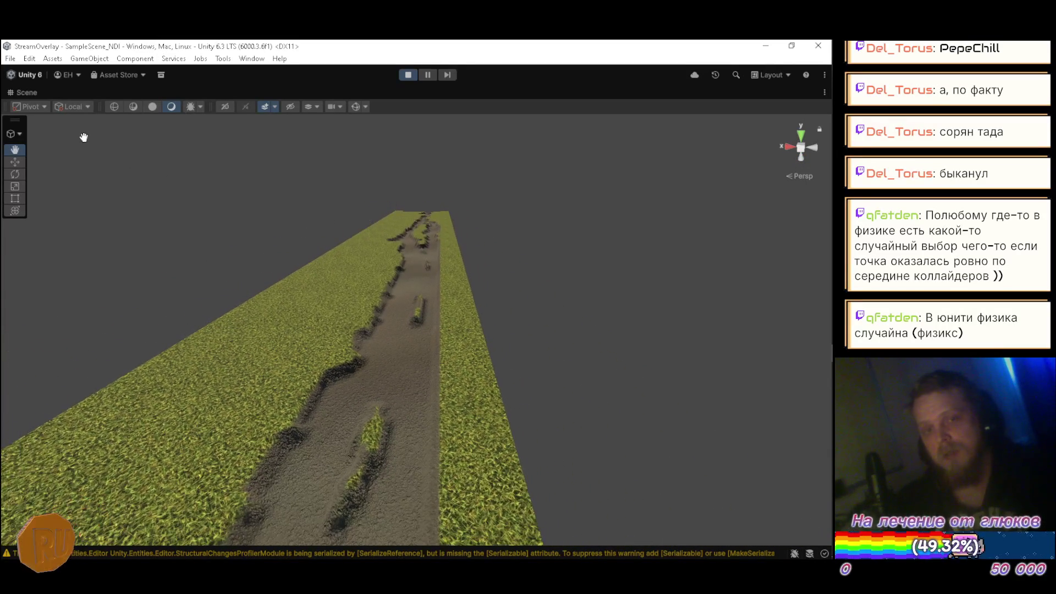
right_click(28, 93)
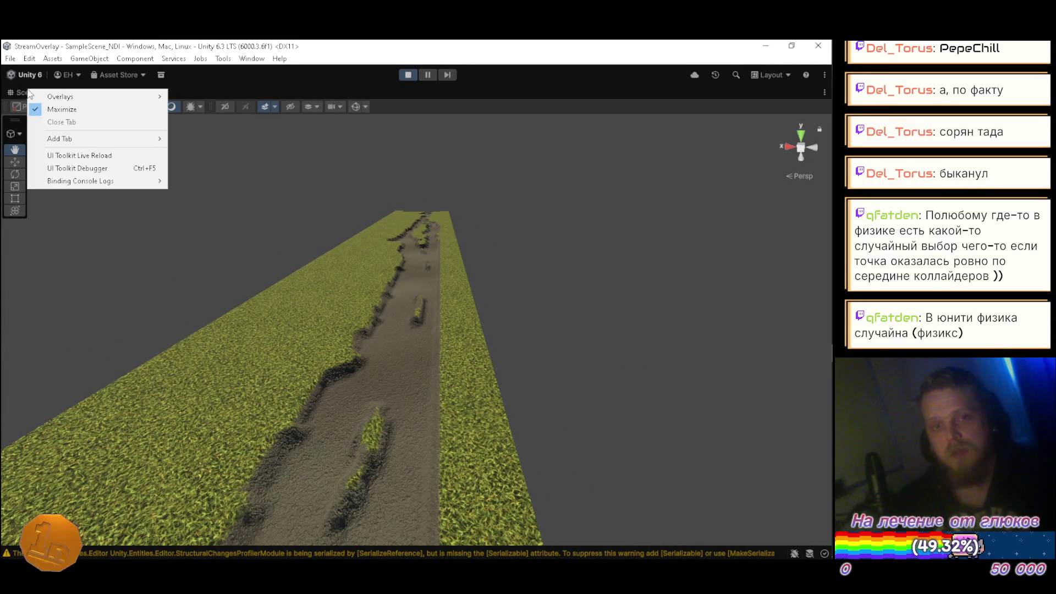
Step: Restore the docked editor layout, then switch over to the Firefox window
click(58, 106)
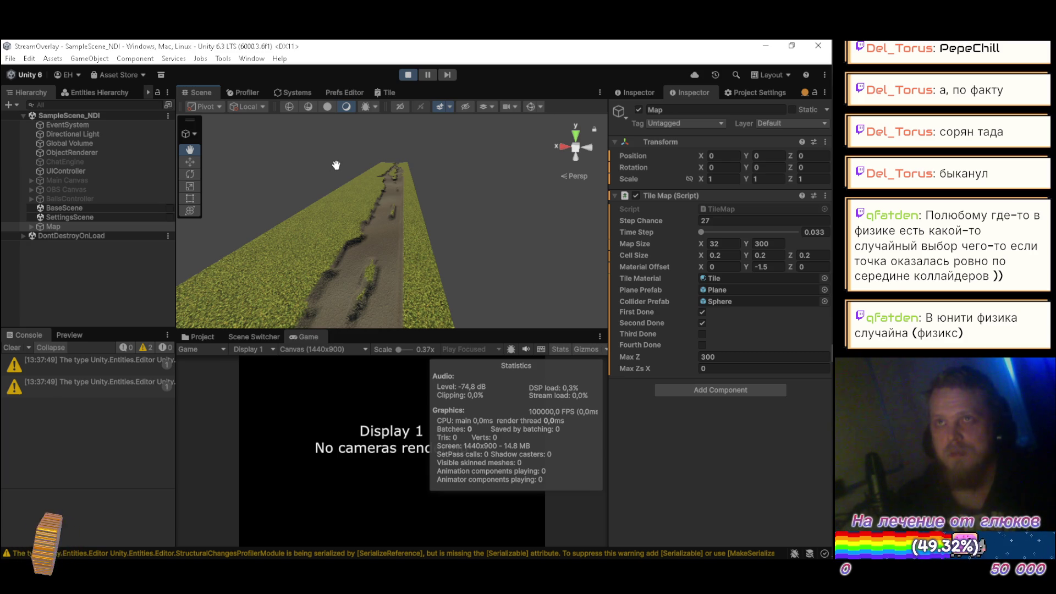
mouse_move(820, 107)
click(688, 112)
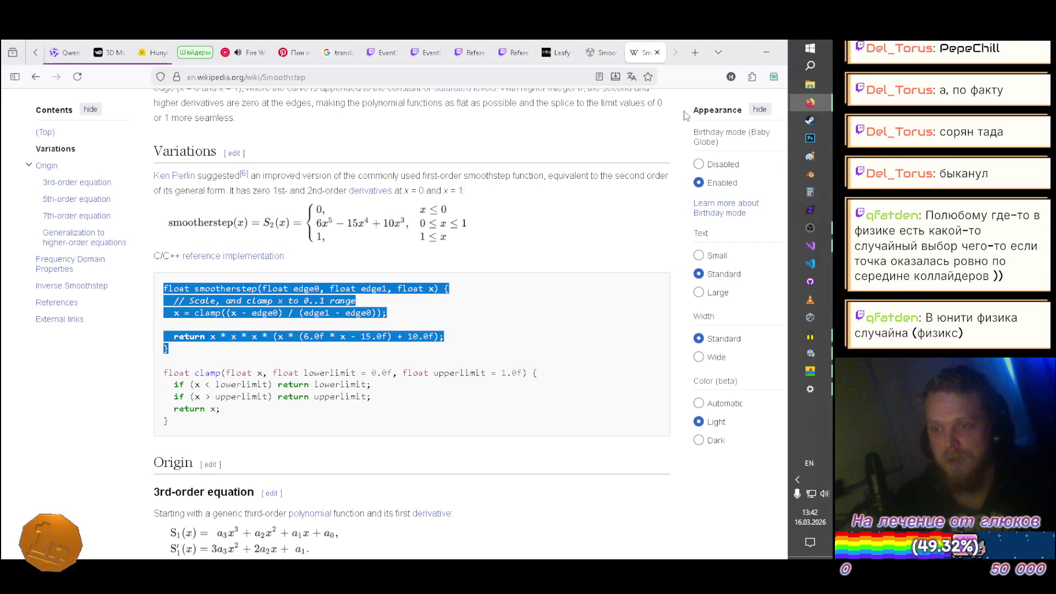
Step: Close both Smoothstep tabs and search Google for 'unity physics ecs'
click(657, 52)
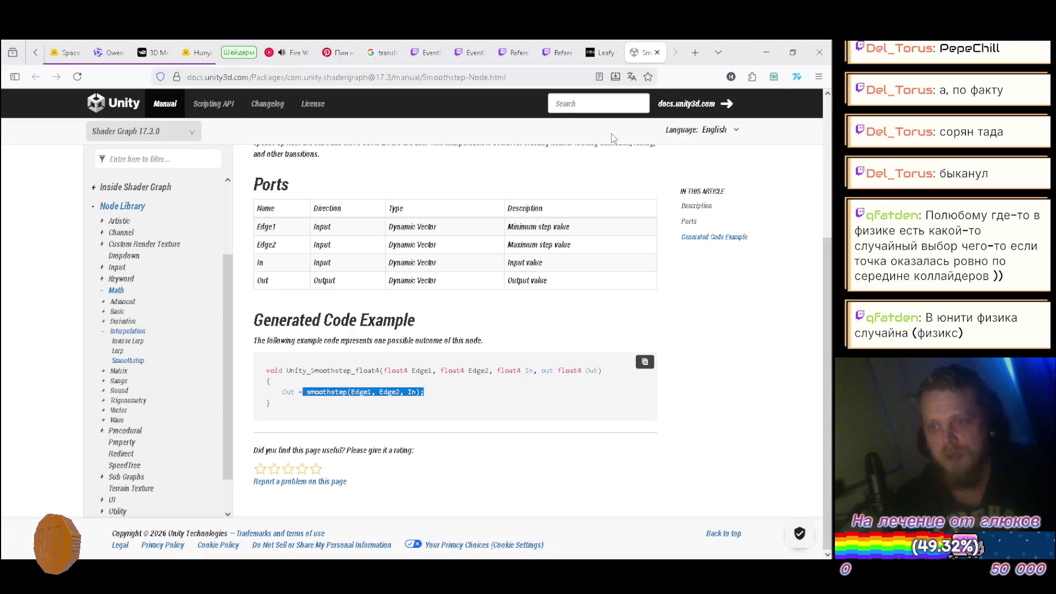
click(695, 52)
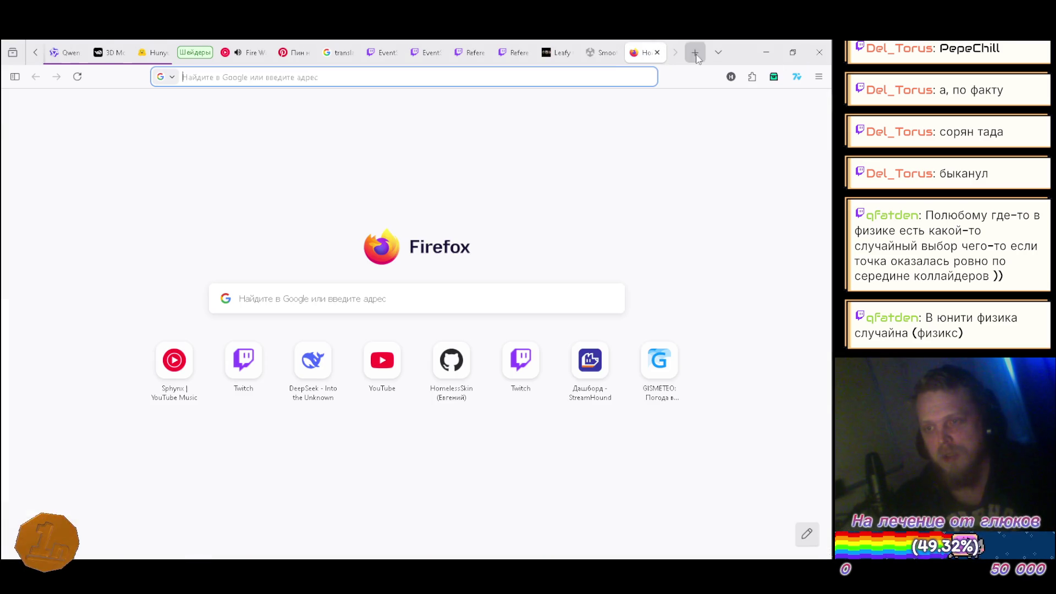
click(616, 58)
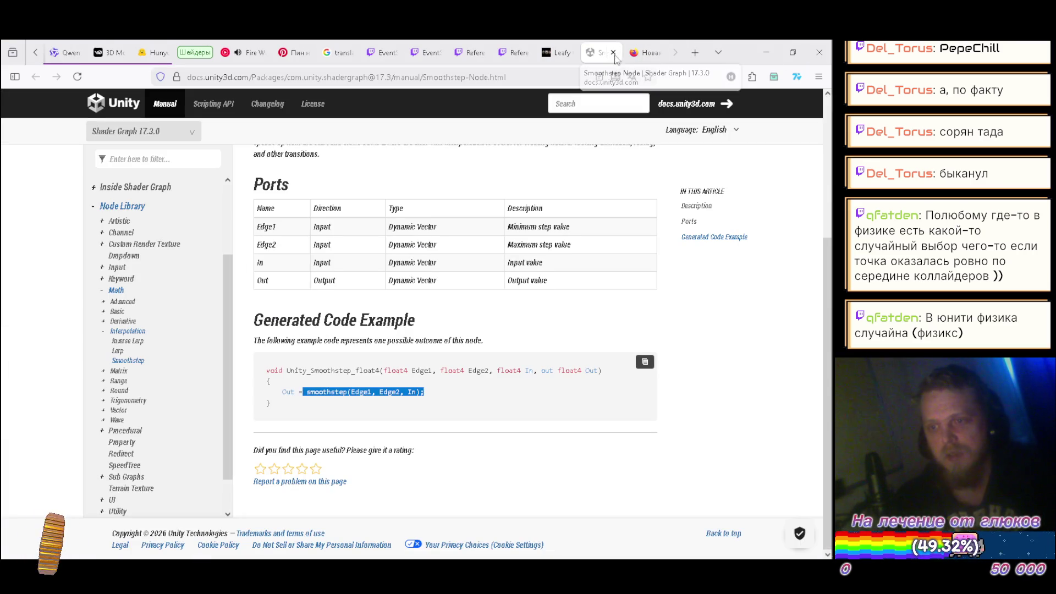
click(612, 52)
text(un)
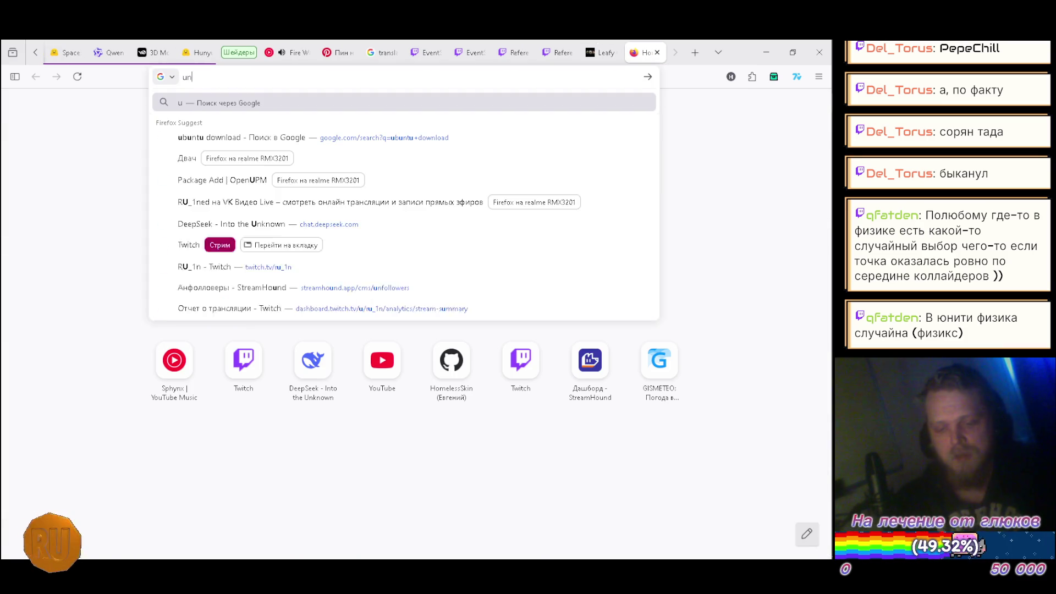
text(ity physics ecs)
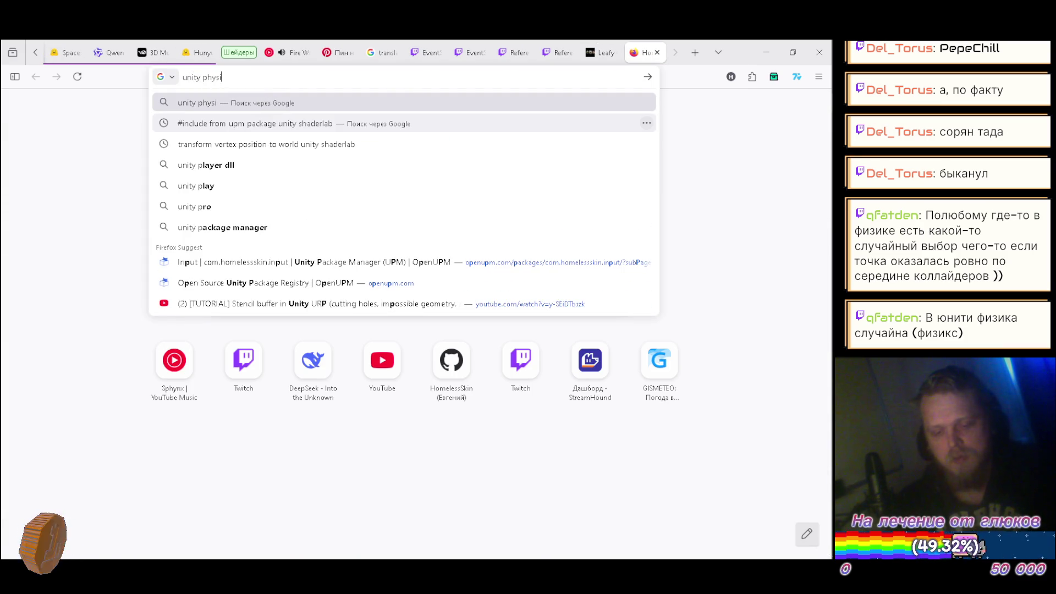
key(Return)
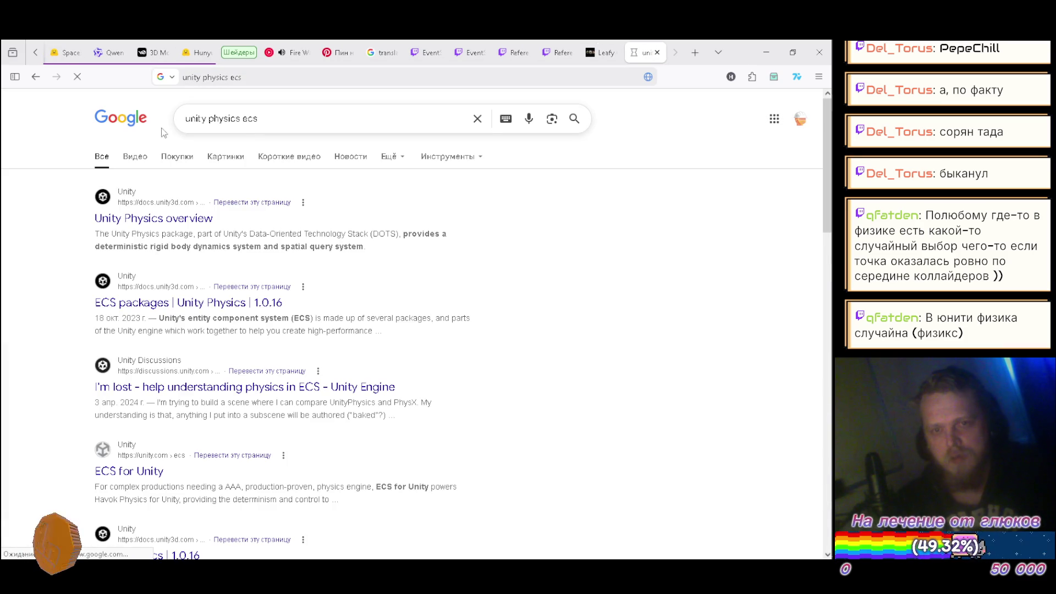
Step: Open the Unity Physics Design philosophy page and search it for 'dete'
click(156, 309)
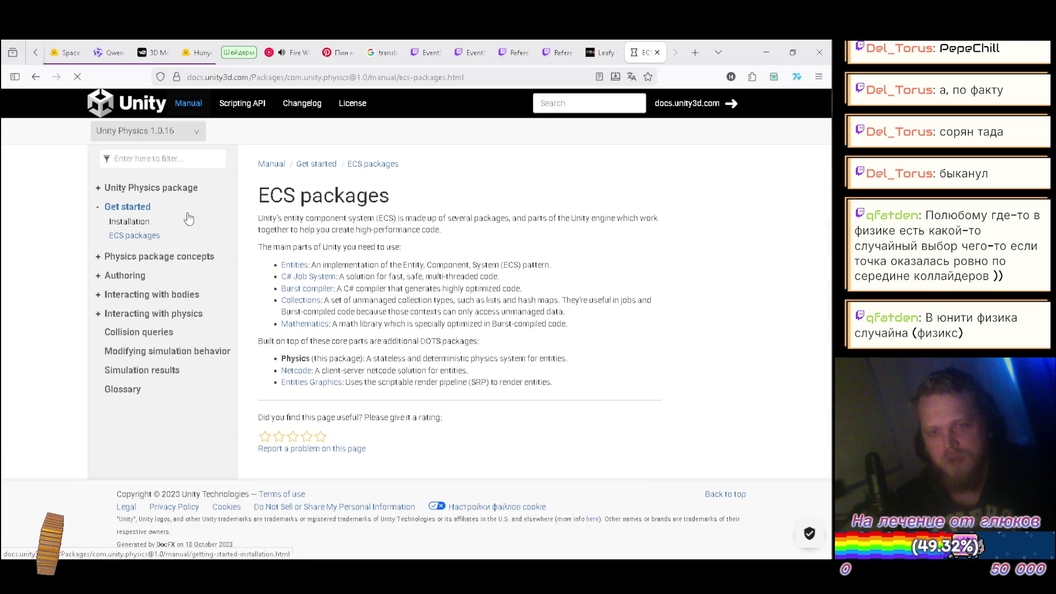
click(98, 259)
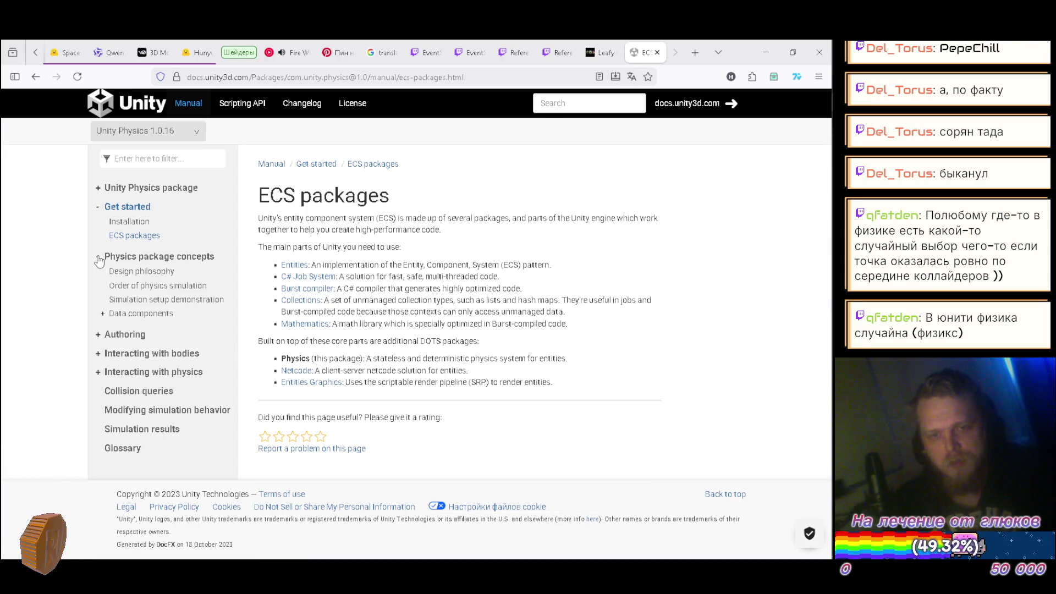
click(126, 275)
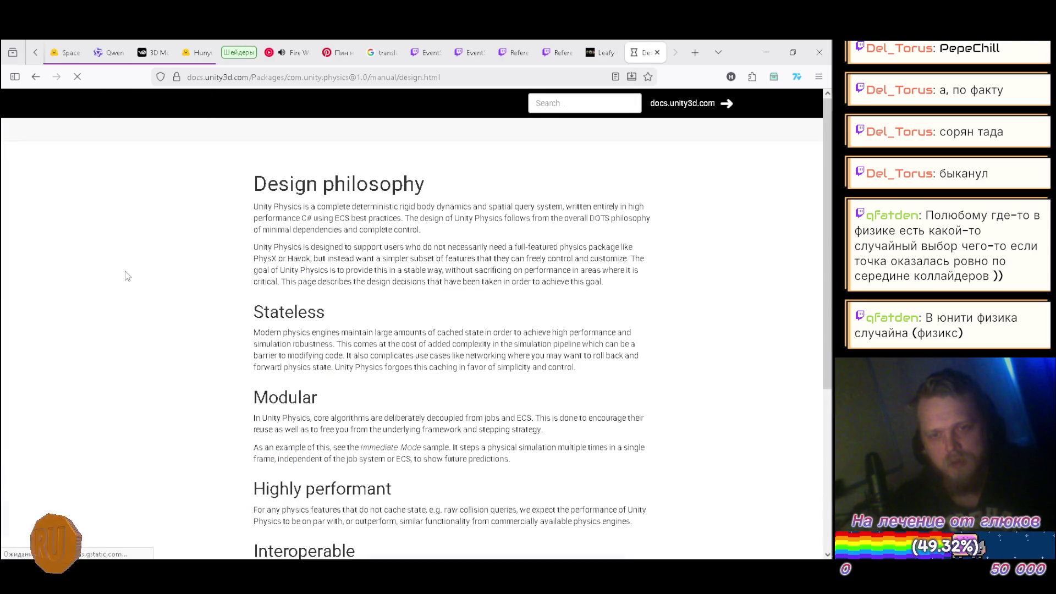
key(ctrl+f)
text(dete)
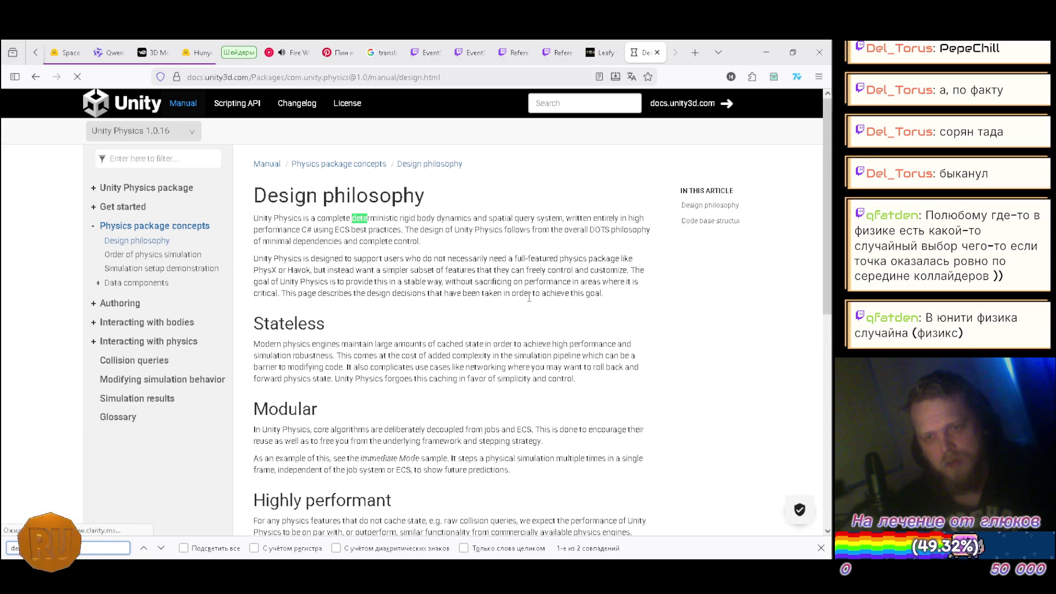
Step: Highlight the deterministic rigid body description, read the page, then return to the Unity editor
drag(317, 219, 483, 219)
click(371, 220)
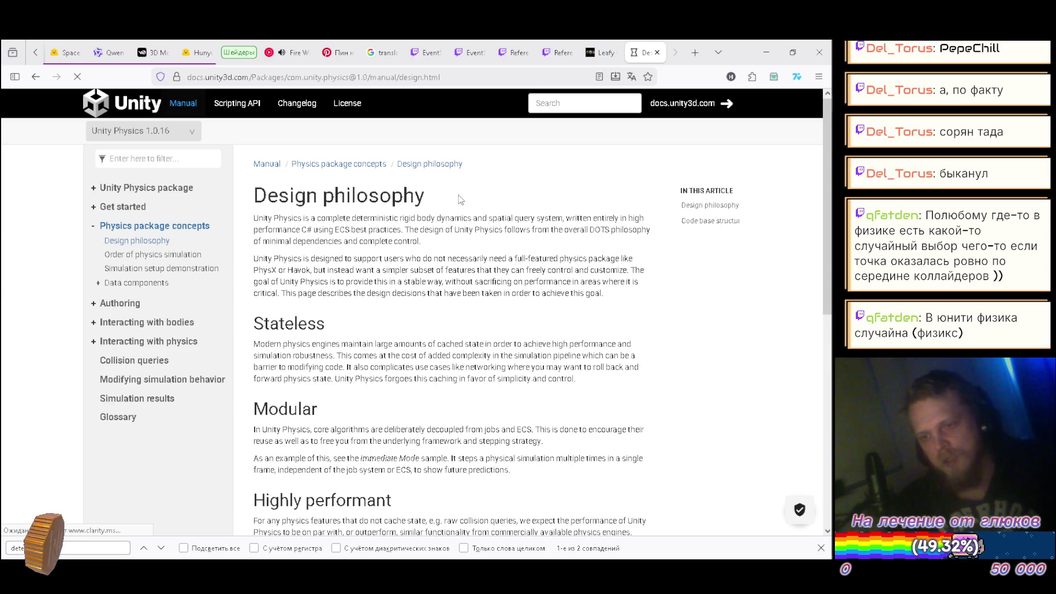
drag(353, 216, 448, 218)
click(471, 216)
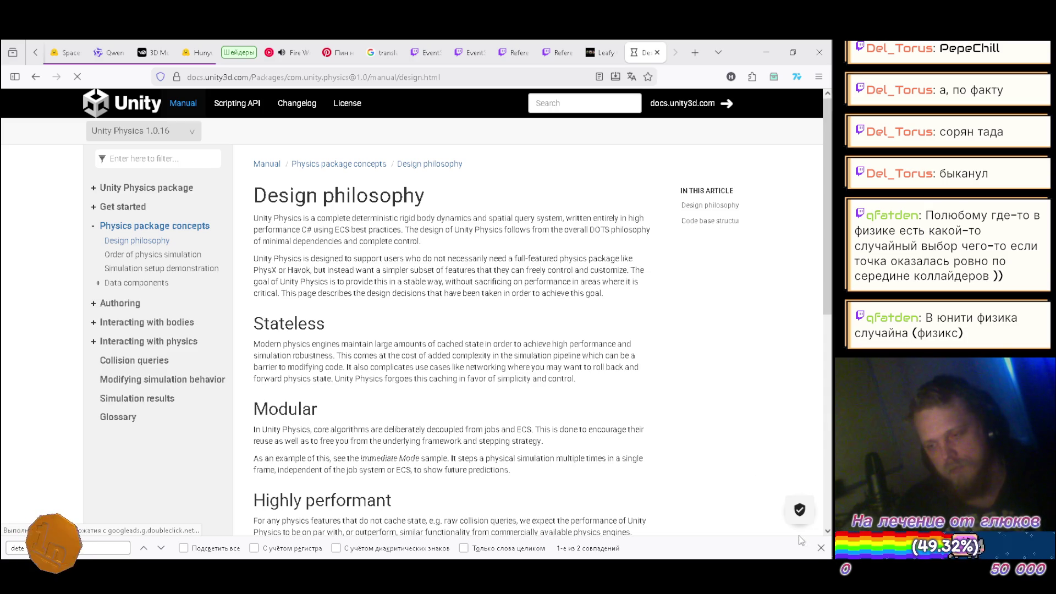
click(819, 547)
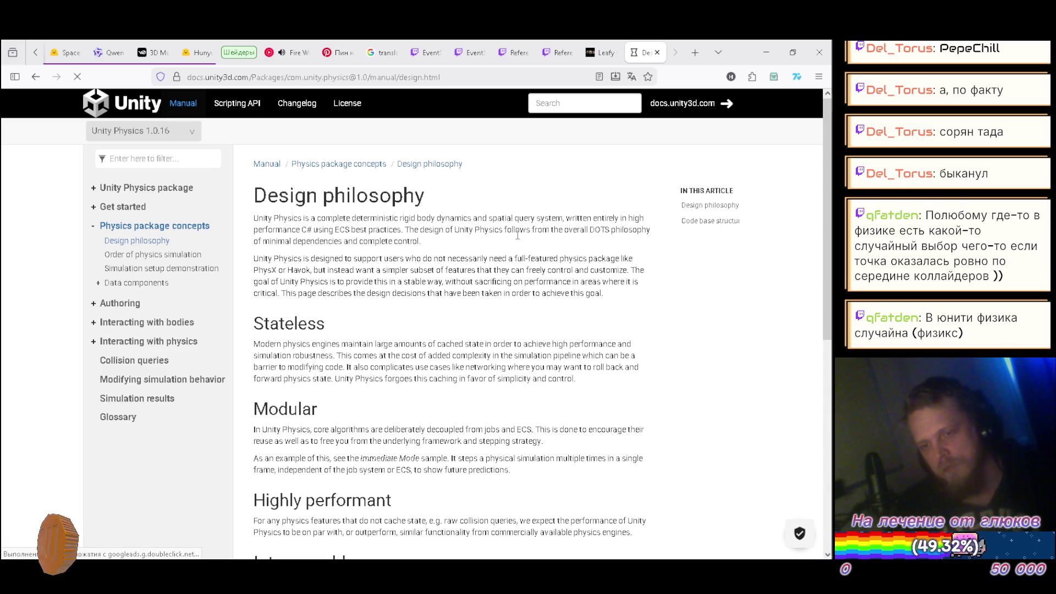
scroll(517, 236, down, 3)
scroll(518, 237, down, 1)
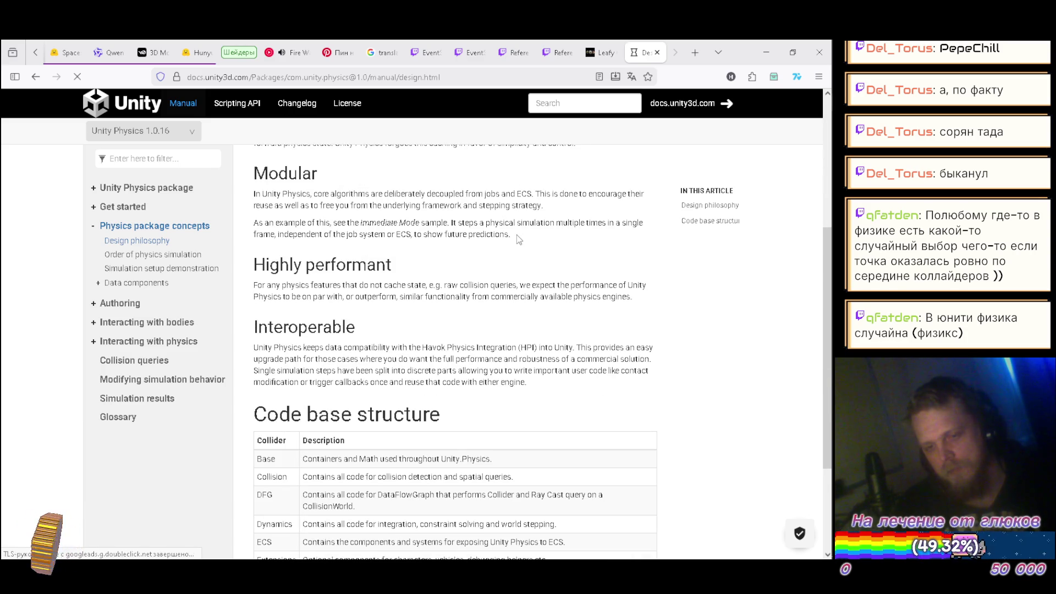
scroll(516, 234, up, 4)
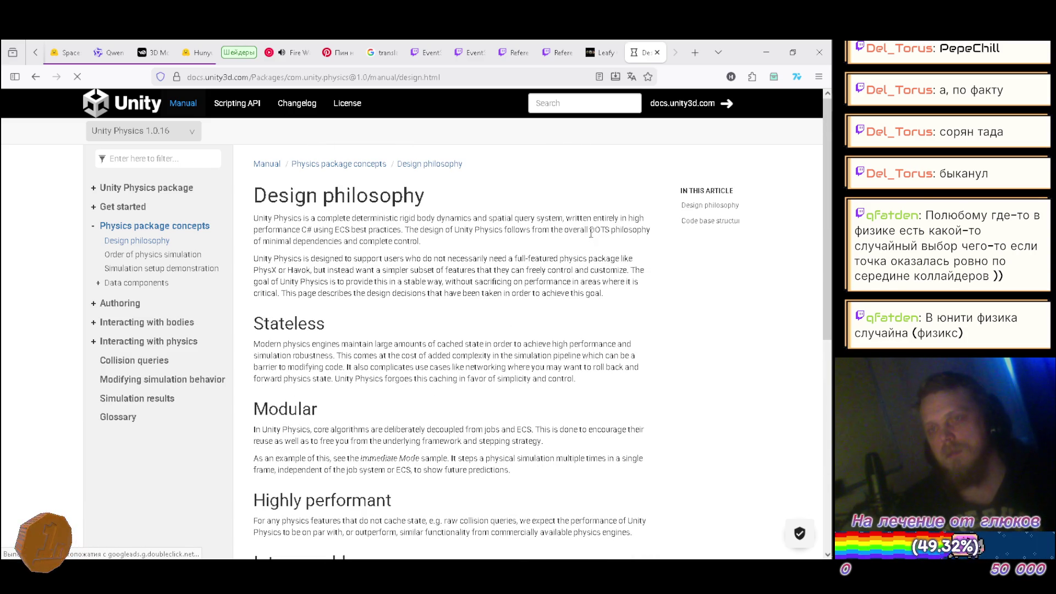
mouse_move(831, 301)
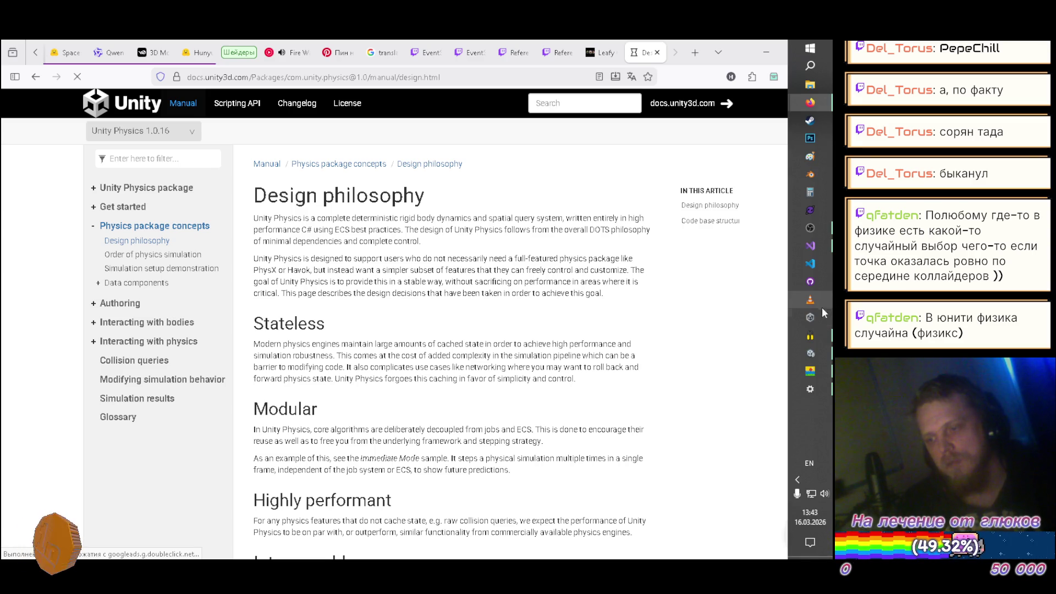
click(812, 356)
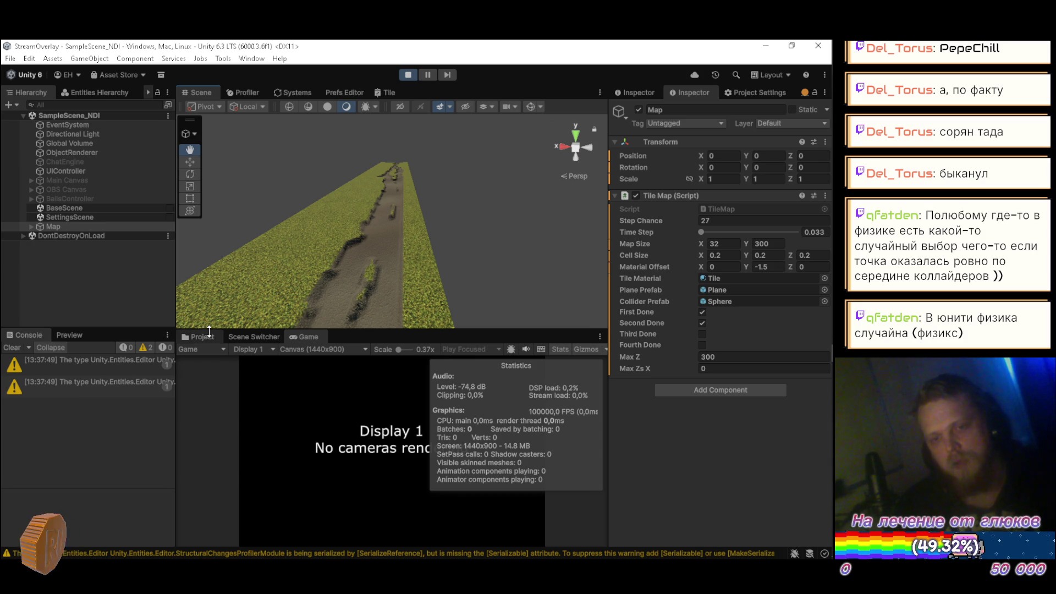
Step: Show the Materials folder in the Project panel and orbit the Scene view along the road
click(203, 336)
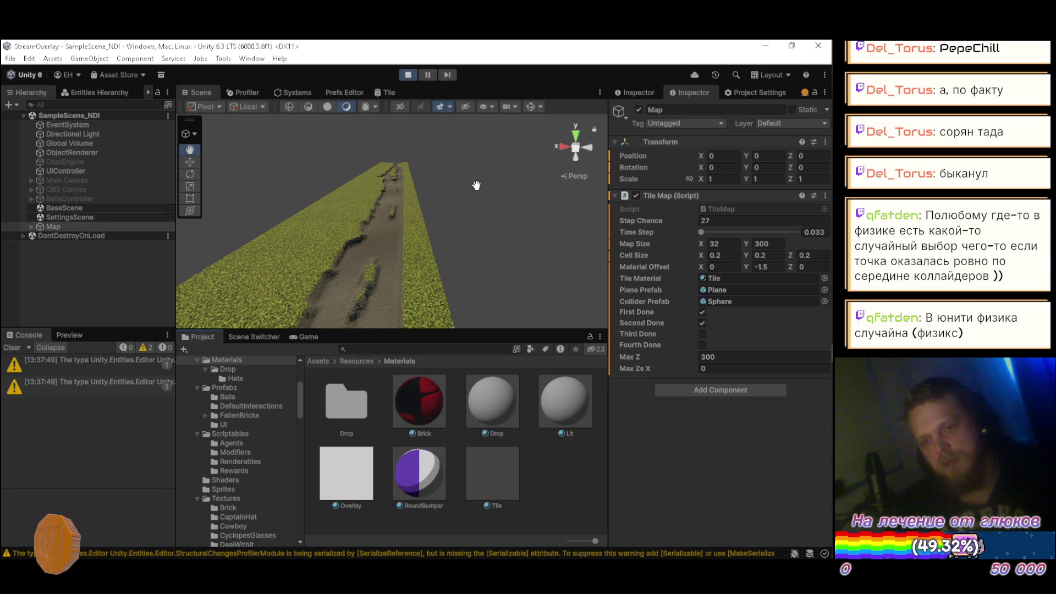
mouse_move(426, 189)
mouse_down()
mouse_move(443, 181)
mouse_move(399, 249)
mouse_up()
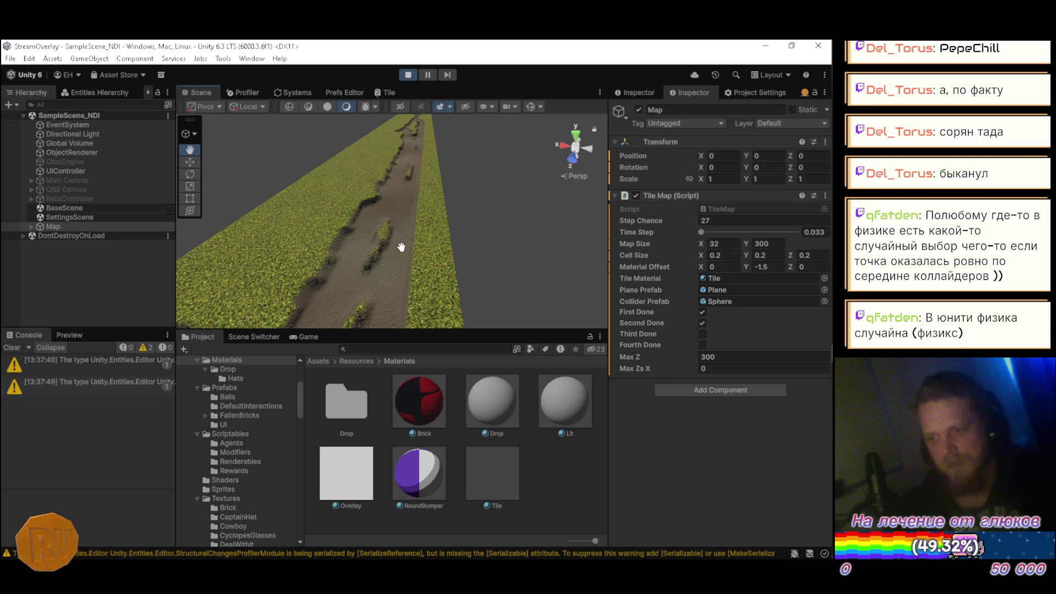
mouse_move(341, 203)
mouse_down()
mouse_move(382, 179)
mouse_move(440, 202)
mouse_move(391, 166)
mouse_up()
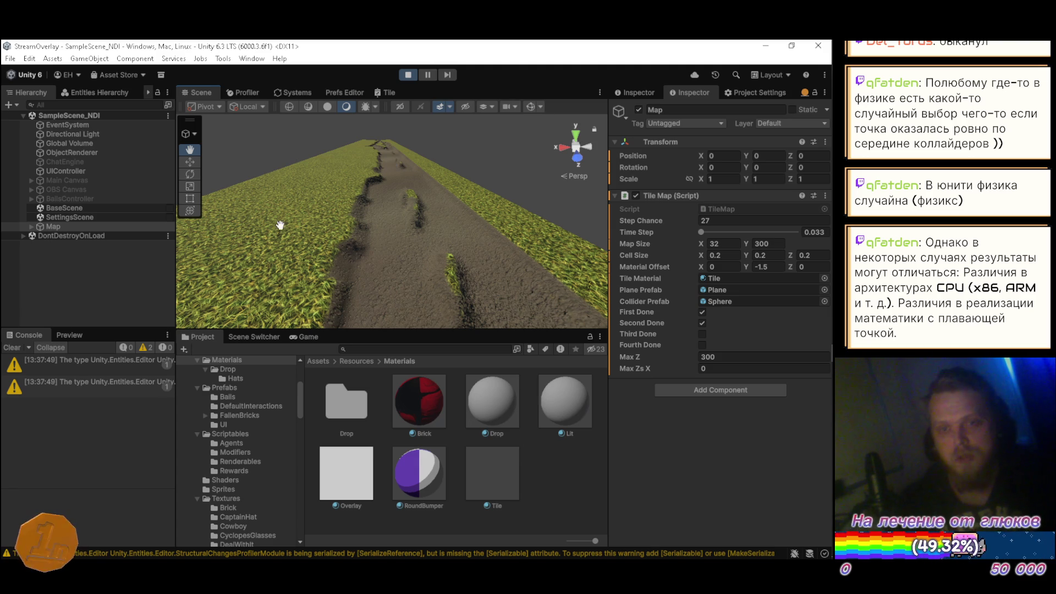
Step: Maximize the Scene view, orbit close and side-on across the road, then switch to Firefox
double_click(206, 90)
mouse_move(316, 284)
mouse_down()
mouse_move(549, 283)
mouse_move(434, 229)
mouse_move(378, 222)
mouse_move(422, 236)
mouse_move(313, 227)
mouse_move(292, 238)
mouse_up()
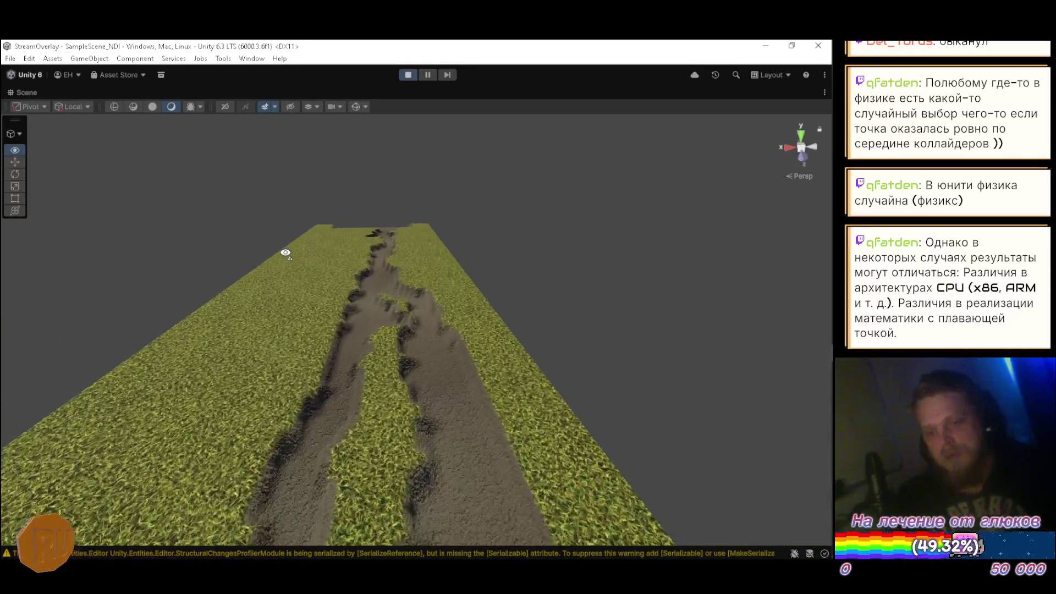
mouse_move(284, 278)
mouse_down()
mouse_move(354, 259)
mouse_move(412, 286)
mouse_move(429, 309)
mouse_move(573, 330)
mouse_move(603, 347)
mouse_move(615, 341)
mouse_move(520, 298)
mouse_move(514, 325)
mouse_move(469, 313)
mouse_move(440, 261)
mouse_move(442, 281)
mouse_move(670, 320)
mouse_move(700, 259)
mouse_move(766, 259)
mouse_move(795, 280)
mouse_move(19, 294)
mouse_move(55, 275)
mouse_move(13, 329)
mouse_move(721, 286)
mouse_move(484, 291)
mouse_up()
key(alt+Tab)
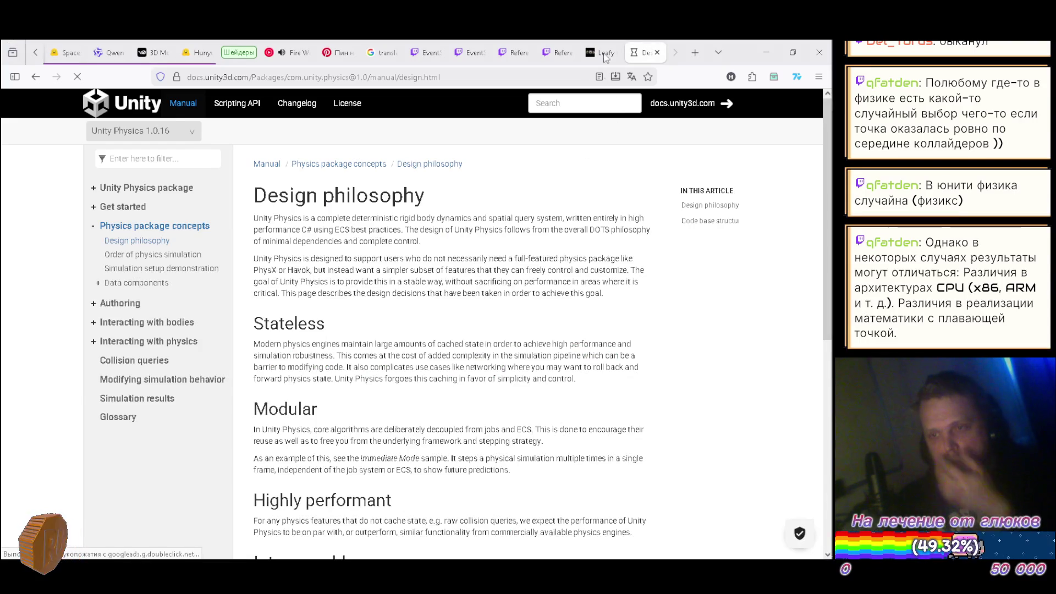
Step: Leave the Design philosophy docs for the FreePBR page and open its Ground texture category
click(599, 53)
key(ctrl+Tab)
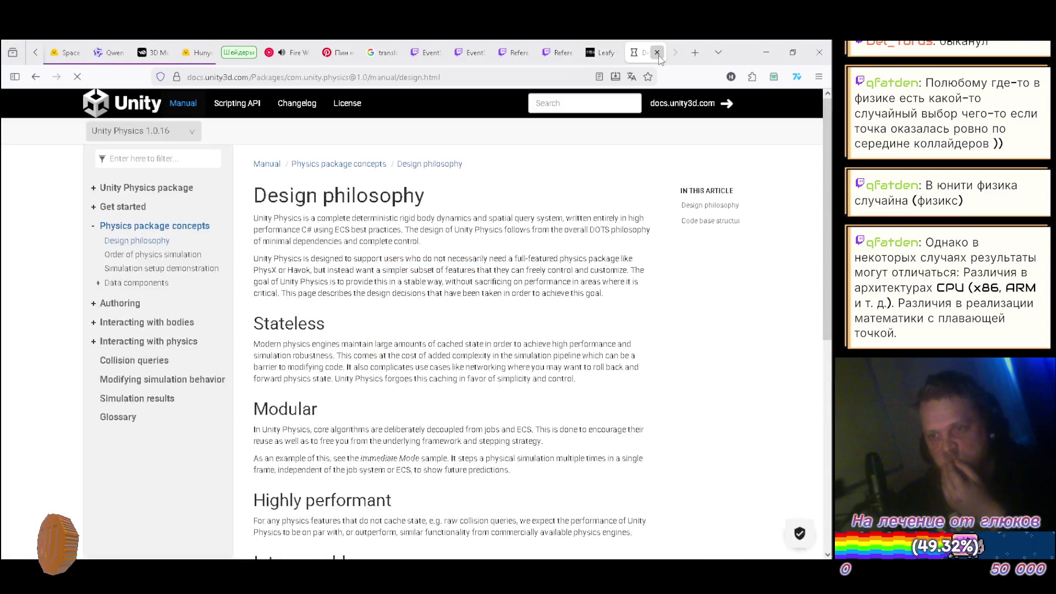
key(ctrl+shift+Tab)
scroll(363, 226, down, 4)
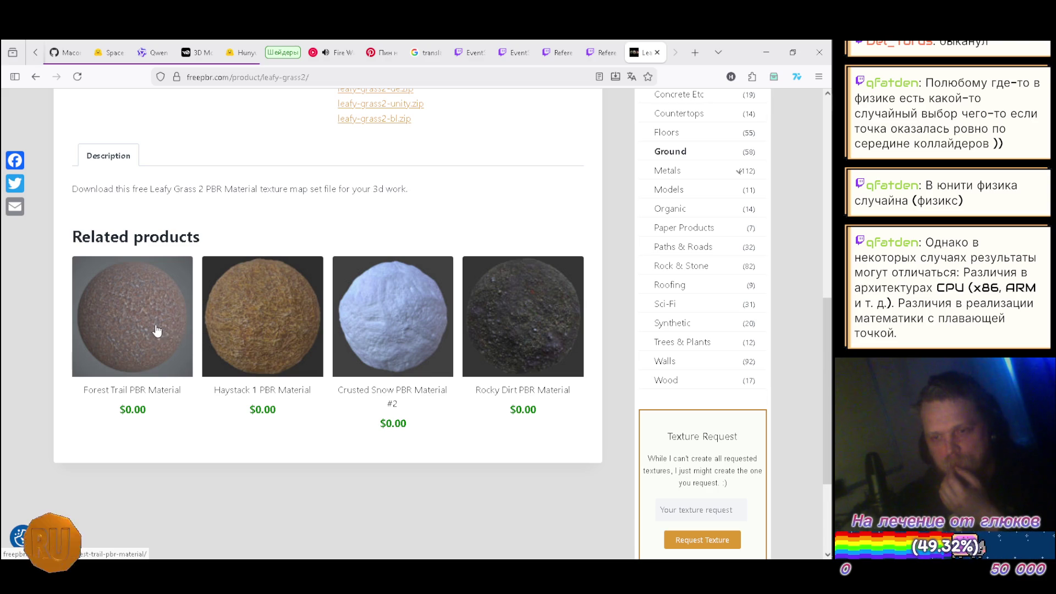
scroll(387, 306, up, 6)
scroll(550, 330, down, 2)
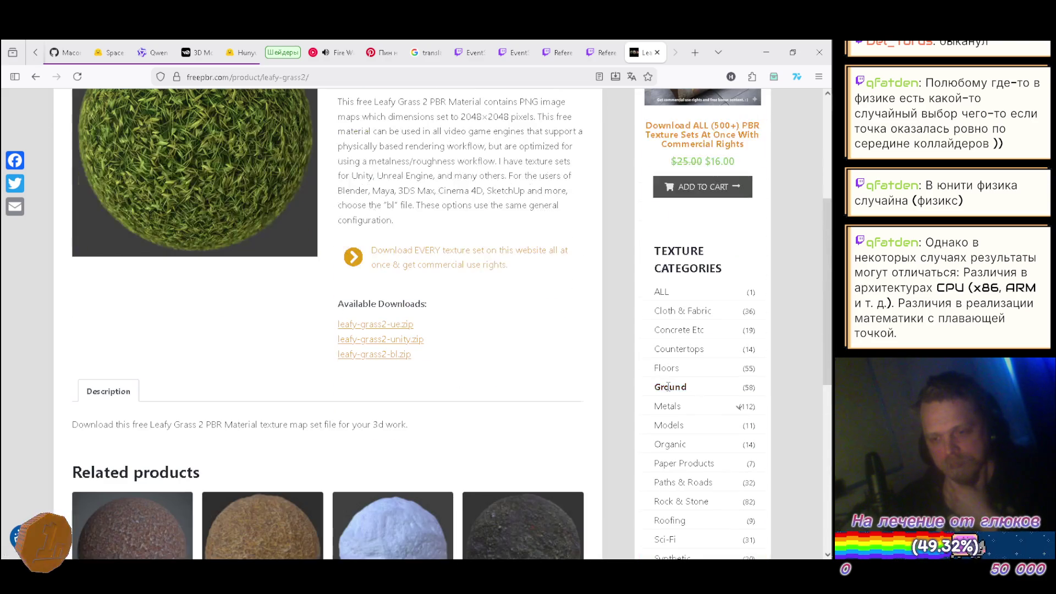
click(669, 387)
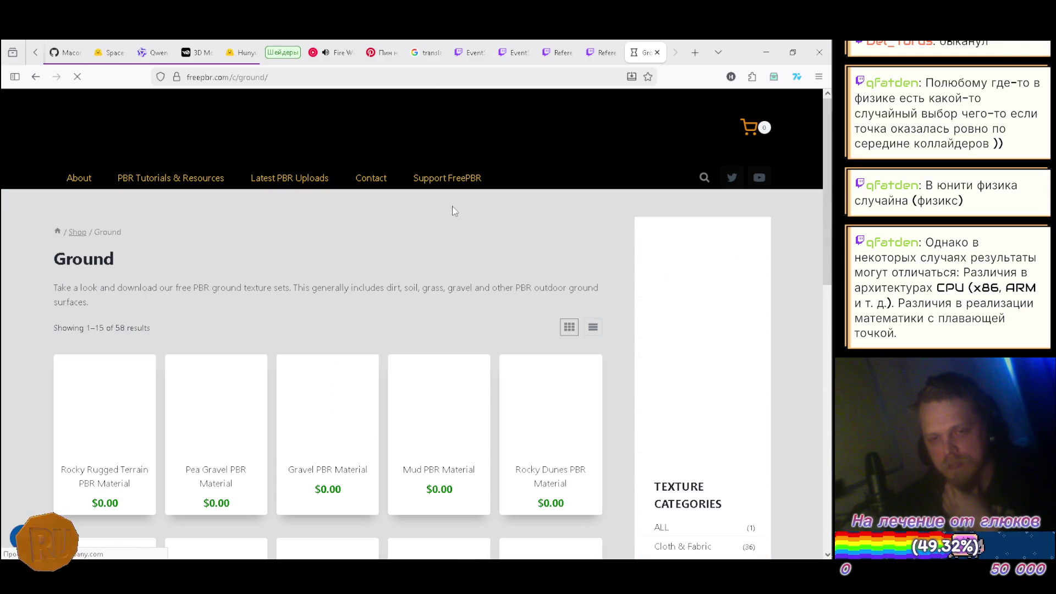
Step: Scroll down the Ground category grid to reach the Dry Rocky Ground material
scroll(27, 263, down, 2)
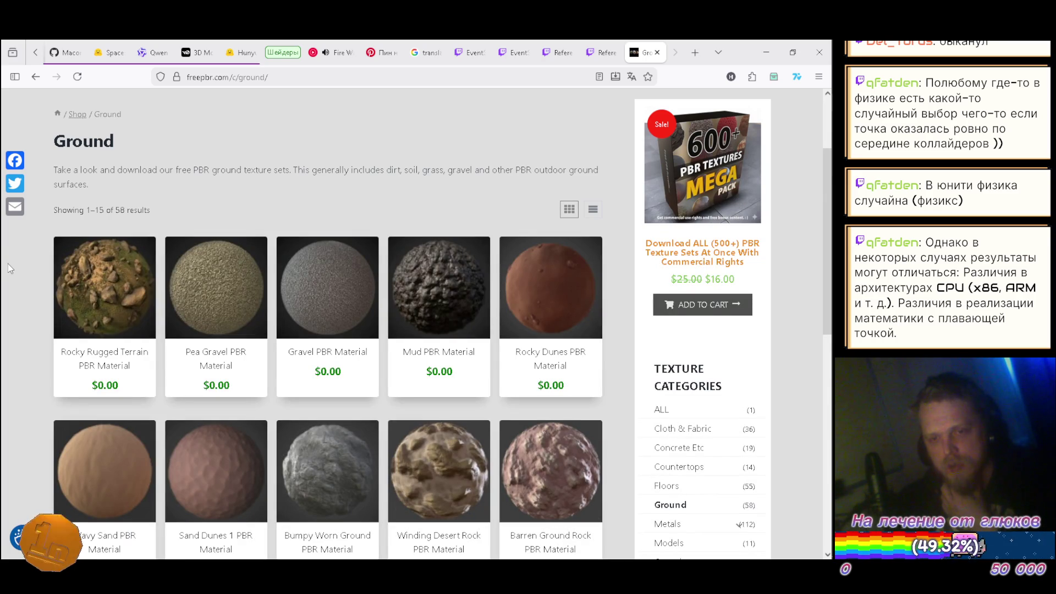
scroll(8, 268, down, 1)
scroll(8, 265, down, 1)
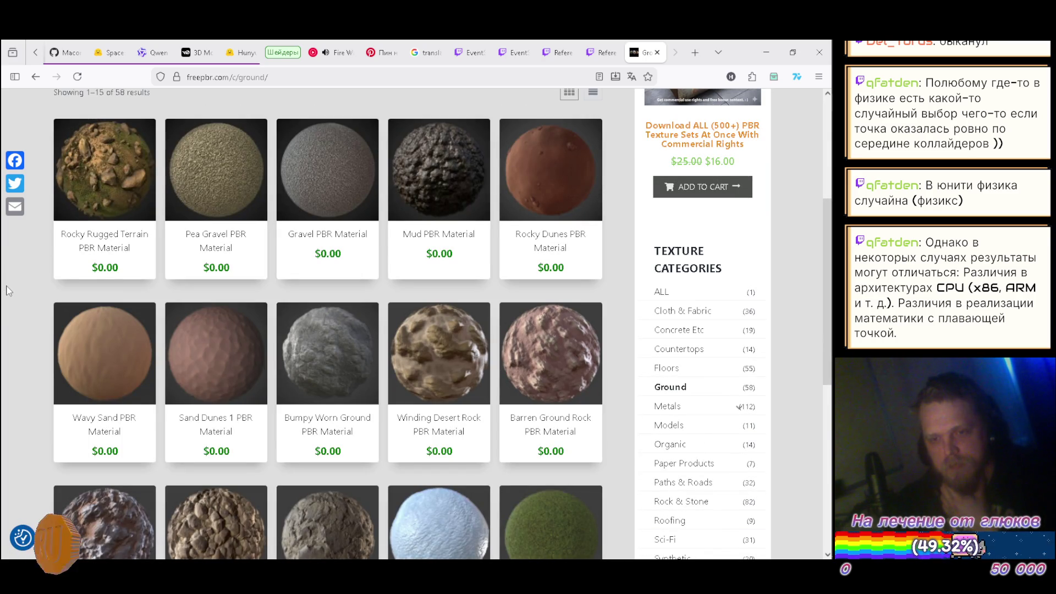
scroll(7, 291, down, 2)
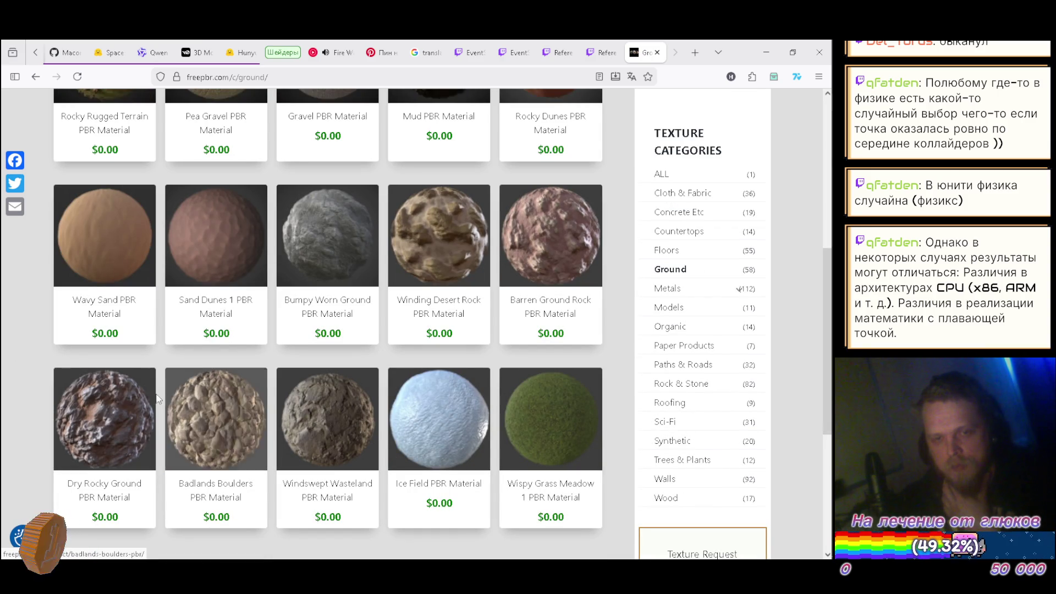
scroll(105, 423, down, 1)
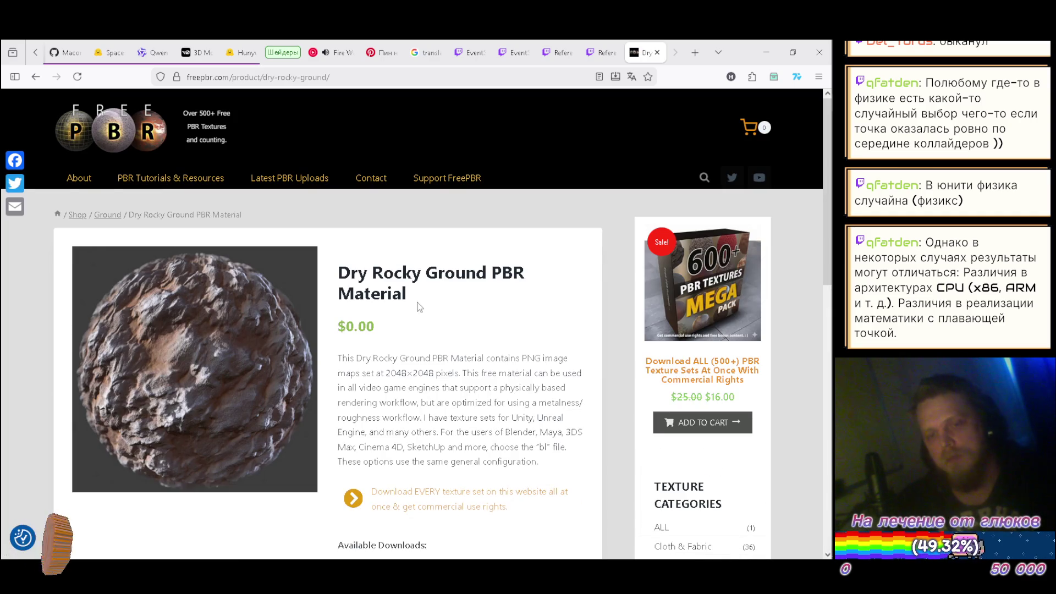
Step: Download dry-rocky-ground-unity.zip, open it in WinRAR, and switch back to Unity
scroll(430, 290, down, 2)
scroll(427, 274, down, 3)
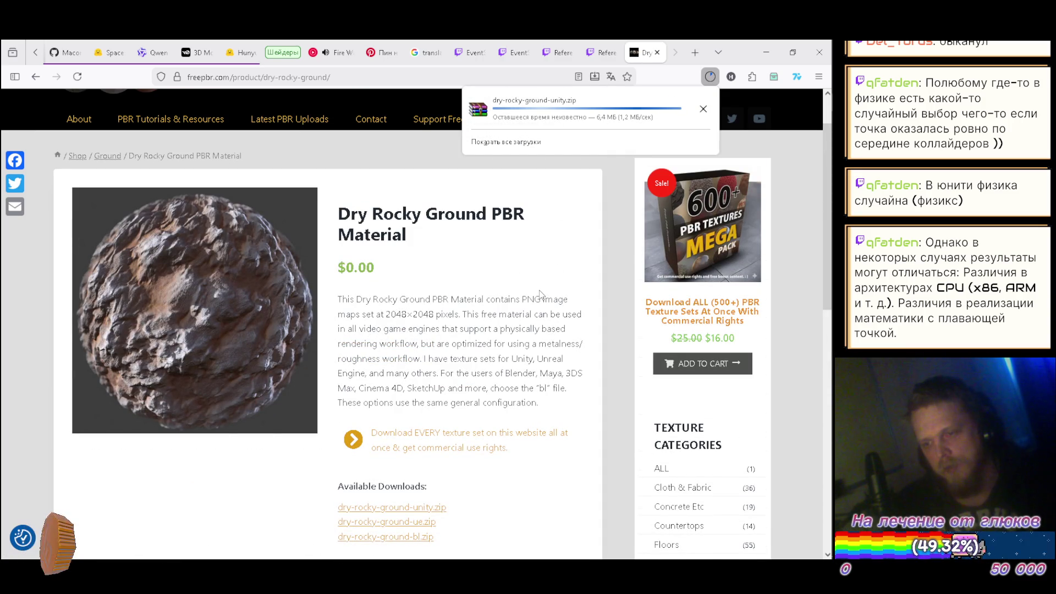
scroll(538, 295, up, 1)
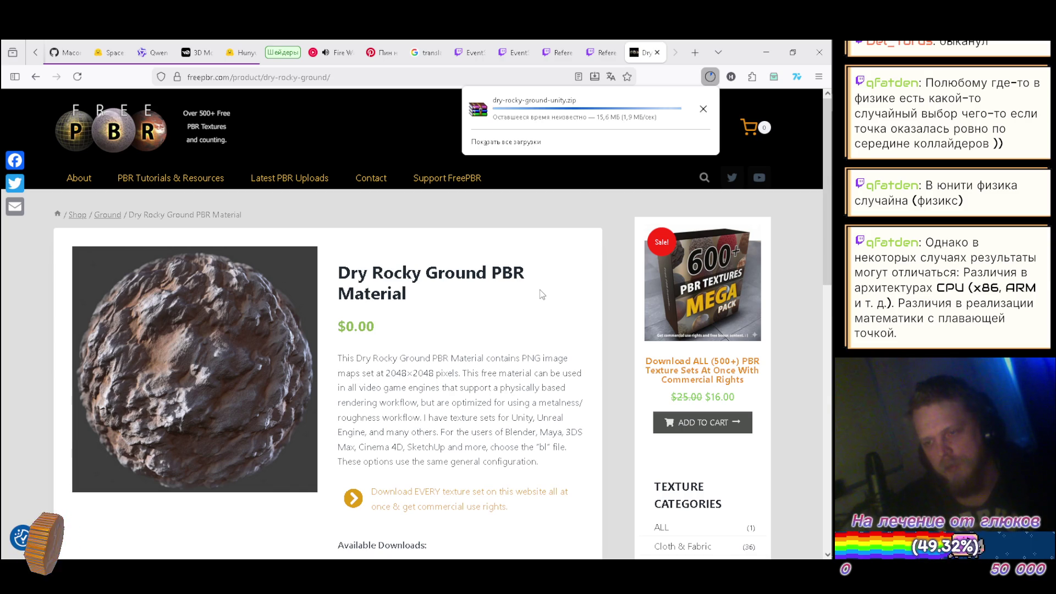
scroll(540, 290, down, 5)
scroll(547, 275, up, 5)
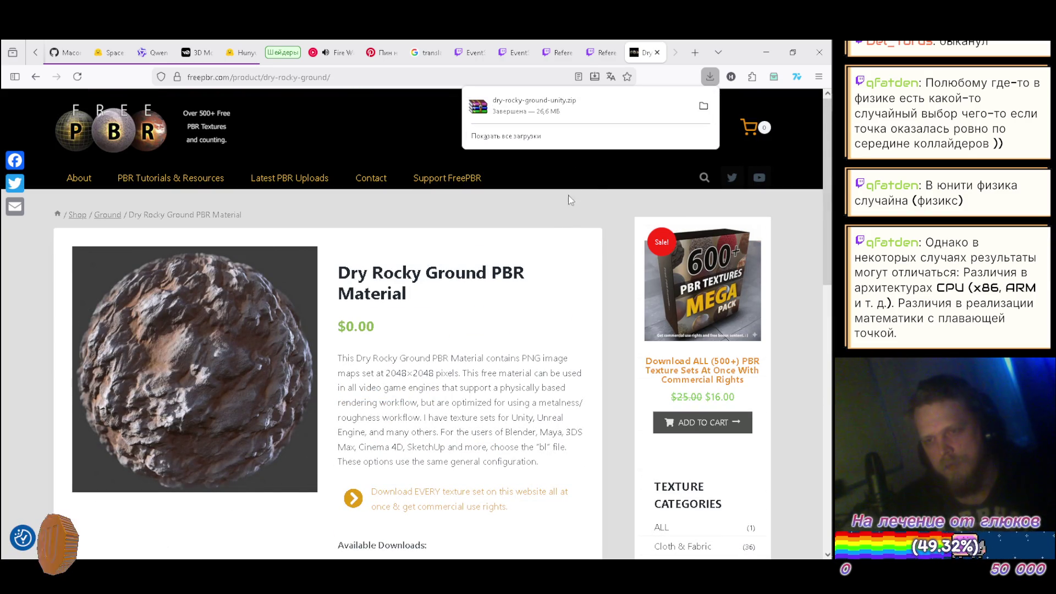
click(588, 110)
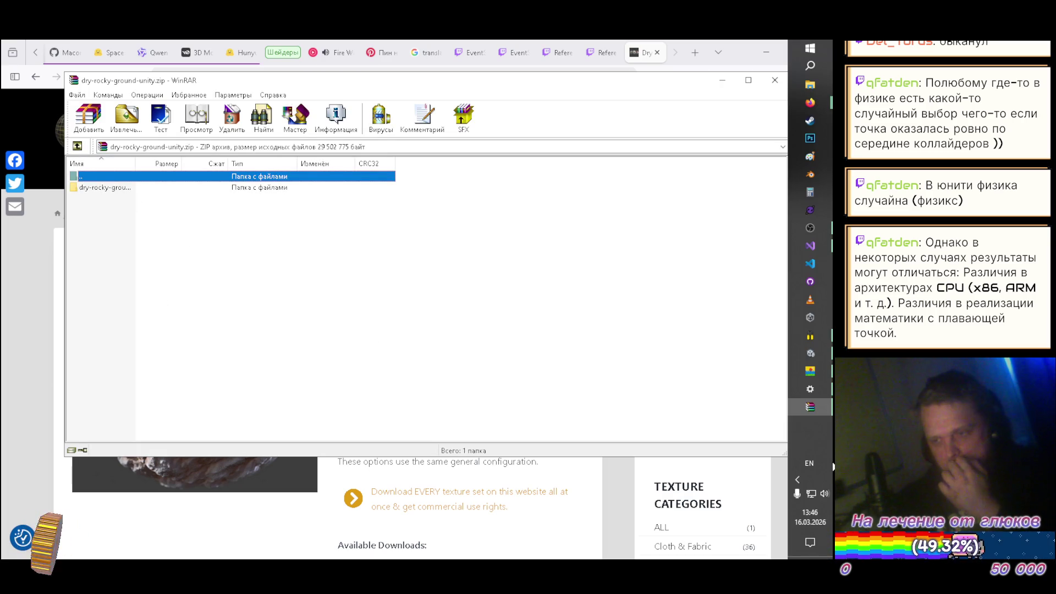
key(alt+Tab)
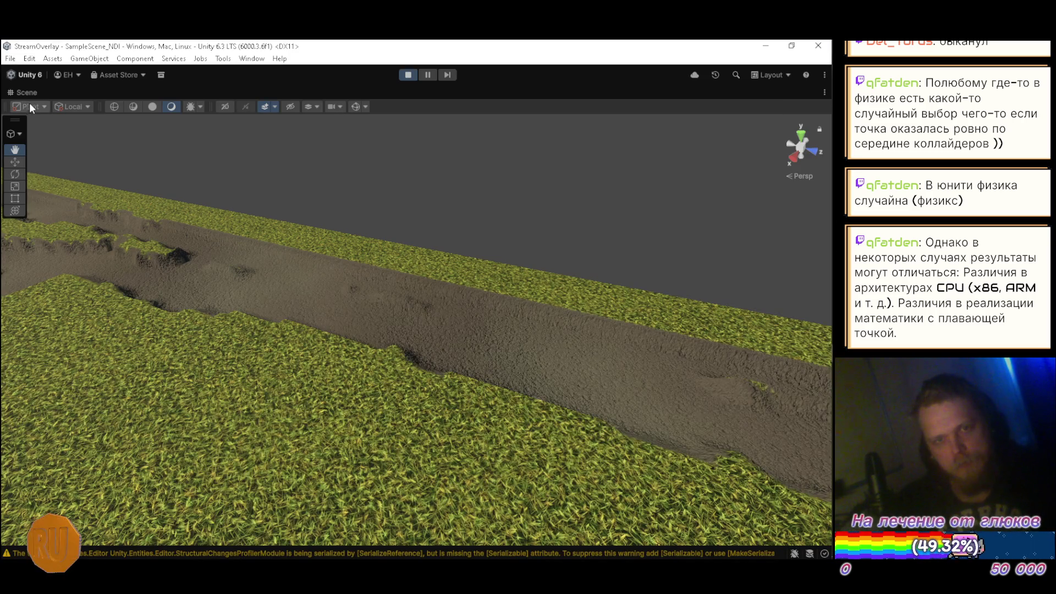
Step: Create a Rocky Ground folder inside Assets/Resources/Textures
double_click(28, 93)
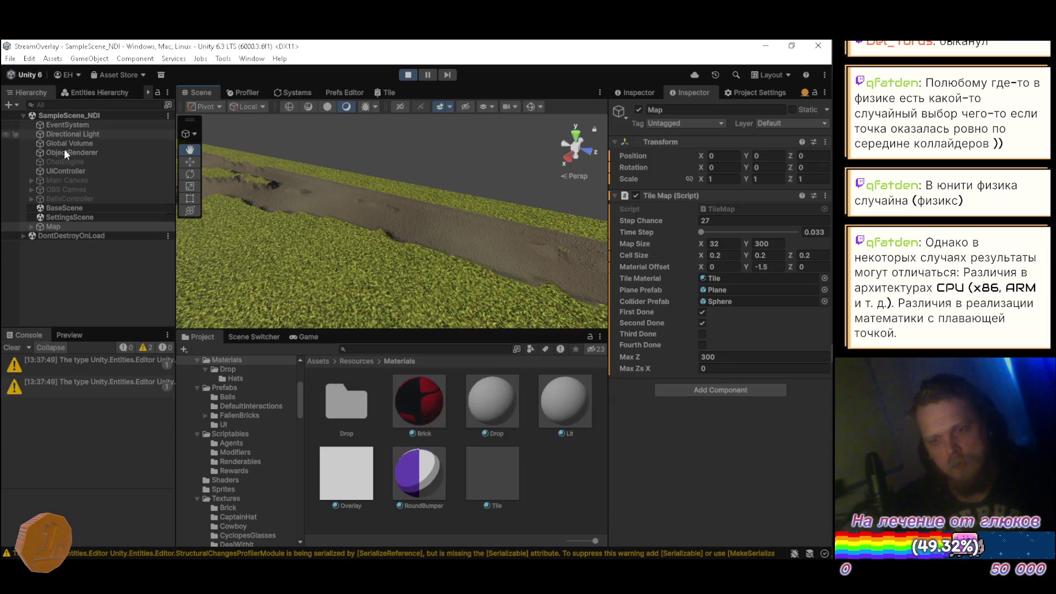
click(223, 498)
right_click(249, 497)
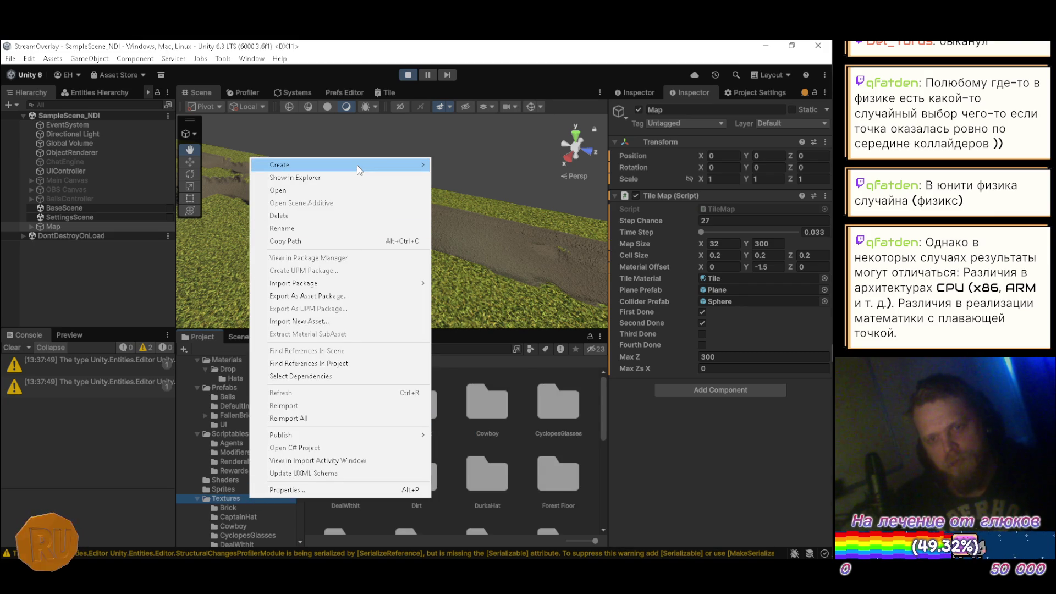
mouse_move(357, 165)
click(511, 141)
text(Rocky Ground)
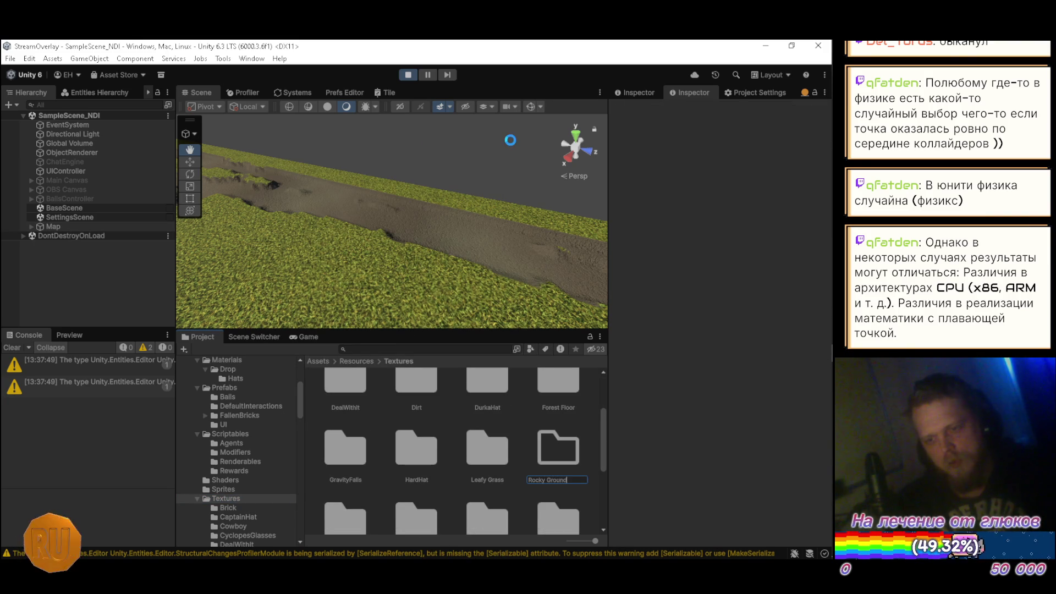
key(Return)
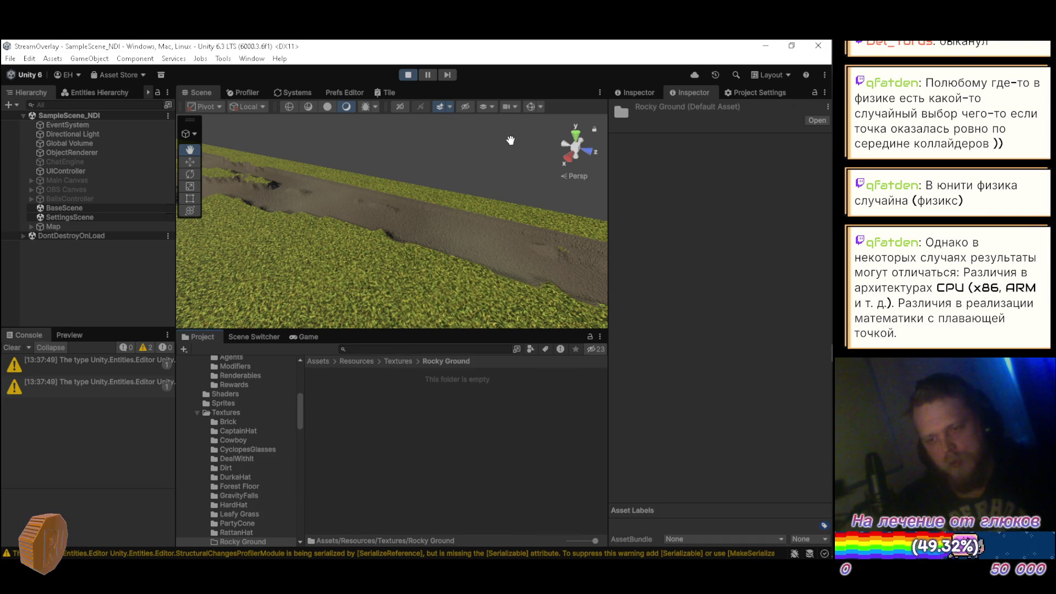
Step: Import the Dry Rocky Ground texture files from the WinRAR archive into Rocky Ground
key(alt+Tab)
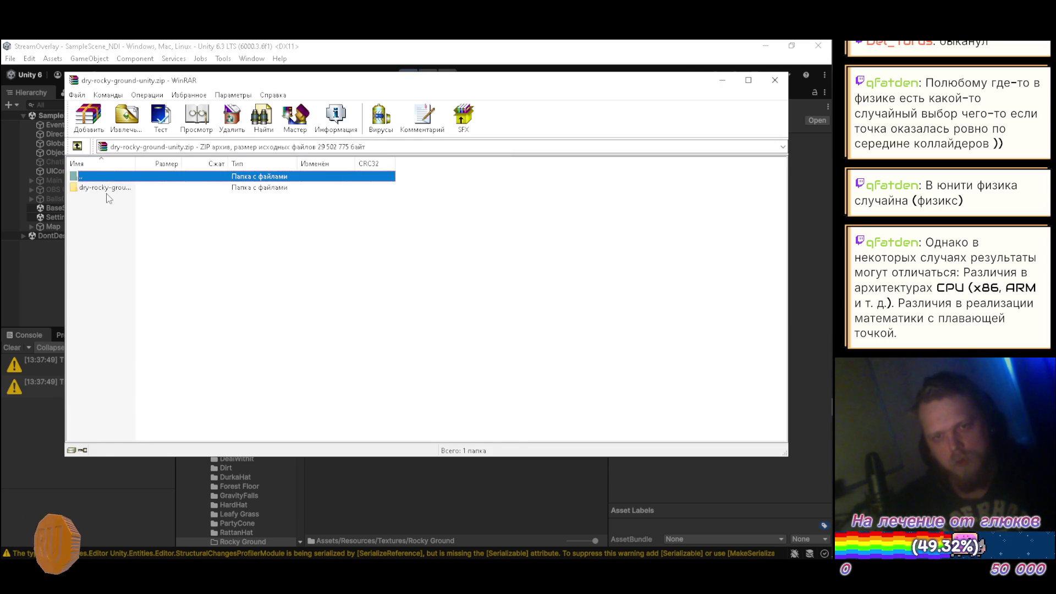
click(105, 187)
shift+click(104, 242)
drag(105, 242, 357, 483)
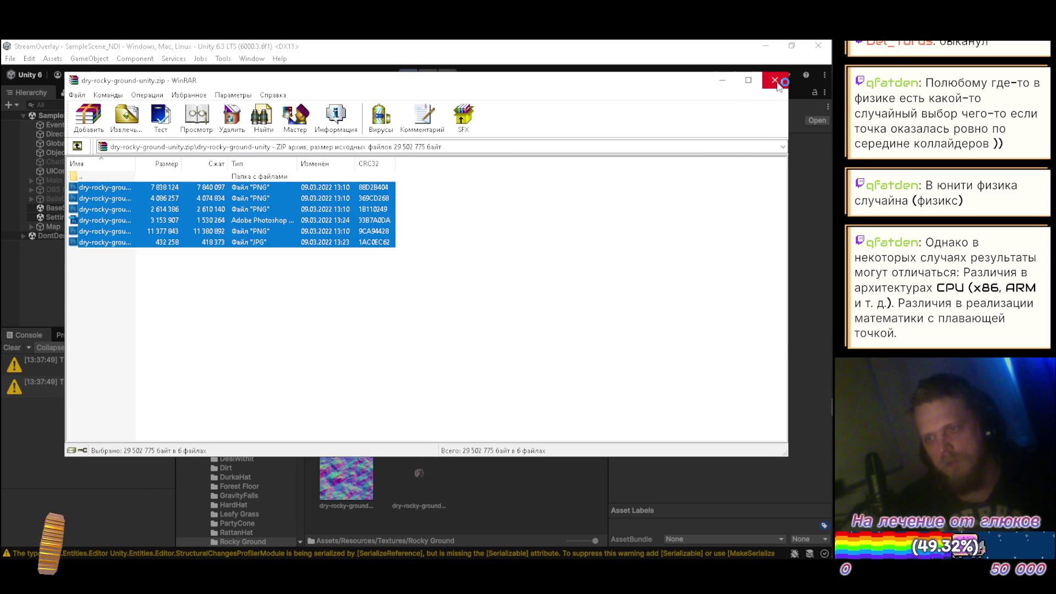
click(775, 80)
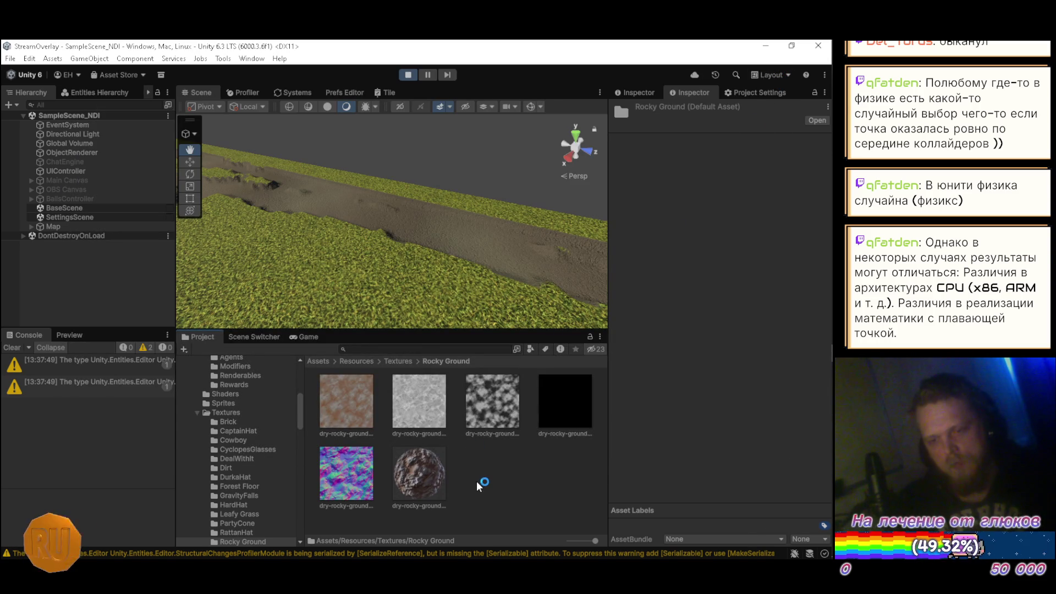
click(441, 486)
Step: Remove the preview and black textures and import the normal-ogl texture as a Normal map
ctrl+click(568, 415)
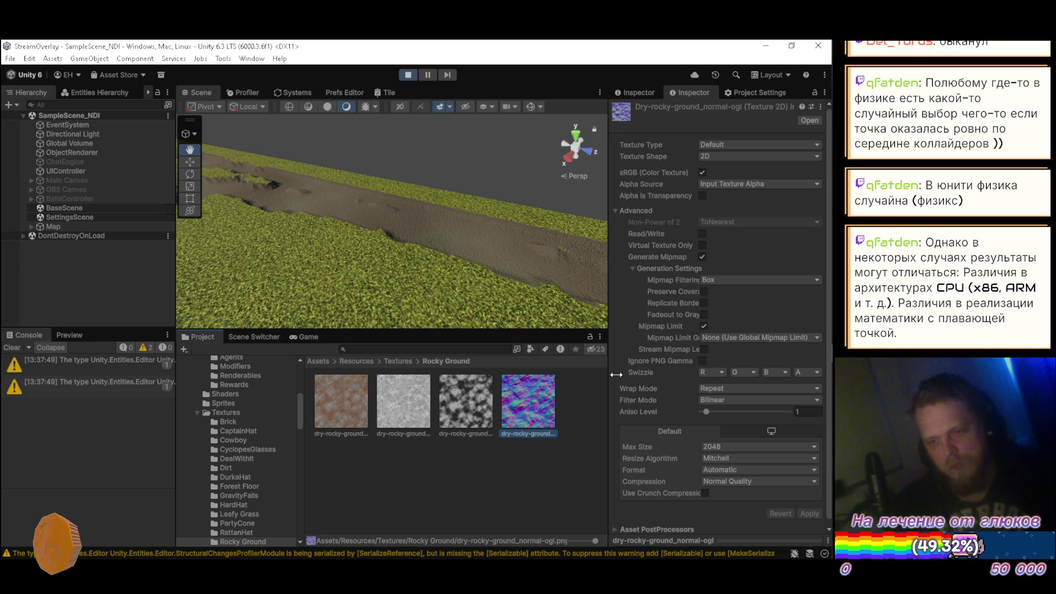
click(717, 145)
click(721, 165)
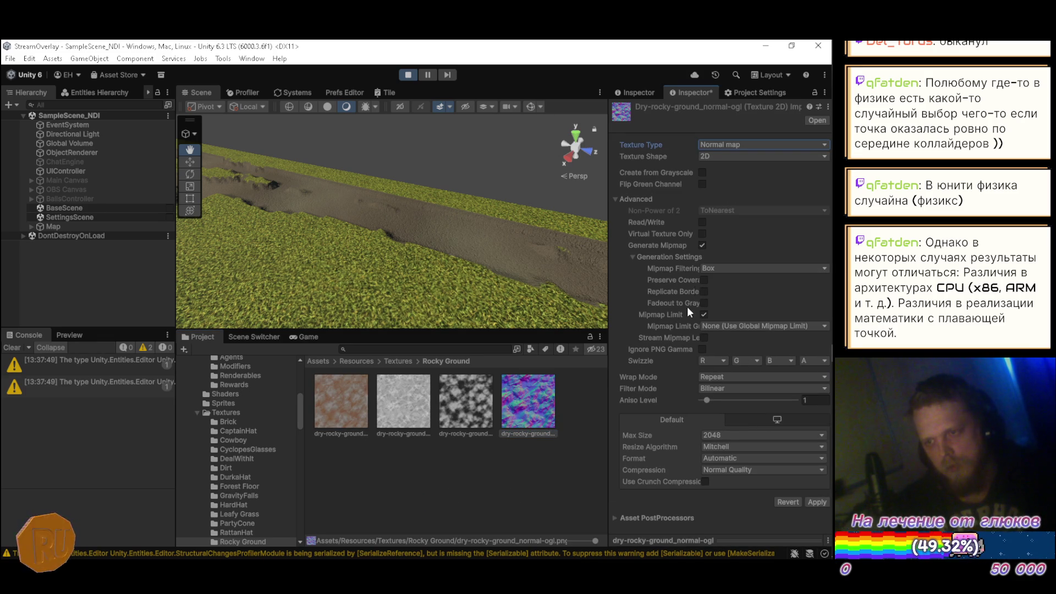
click(817, 502)
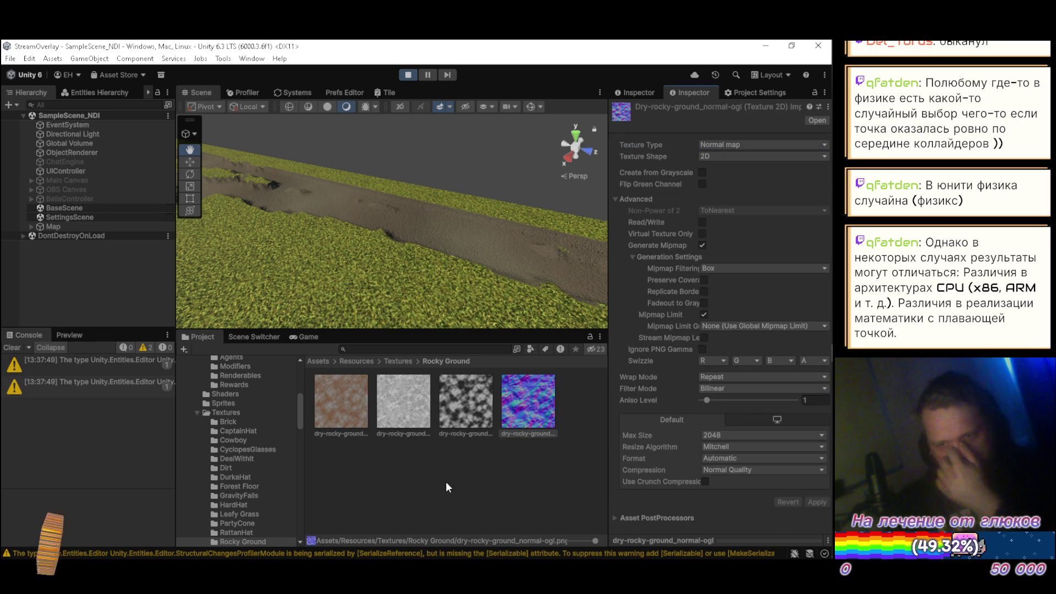
Step: Review the height, albedo and occlusion textures' settings, then select the Tile material
click(461, 414)
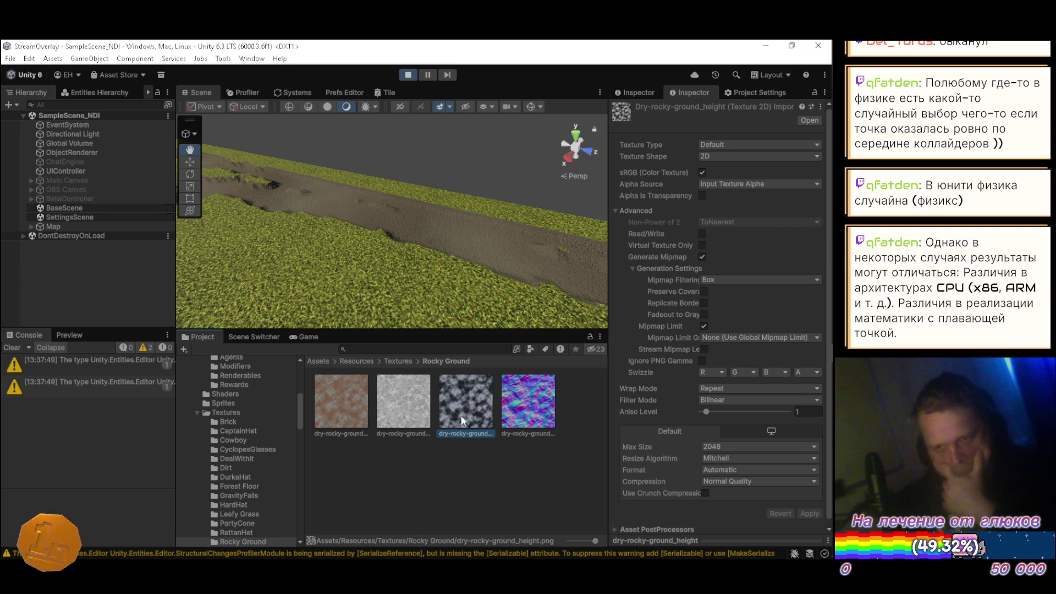
click(366, 399)
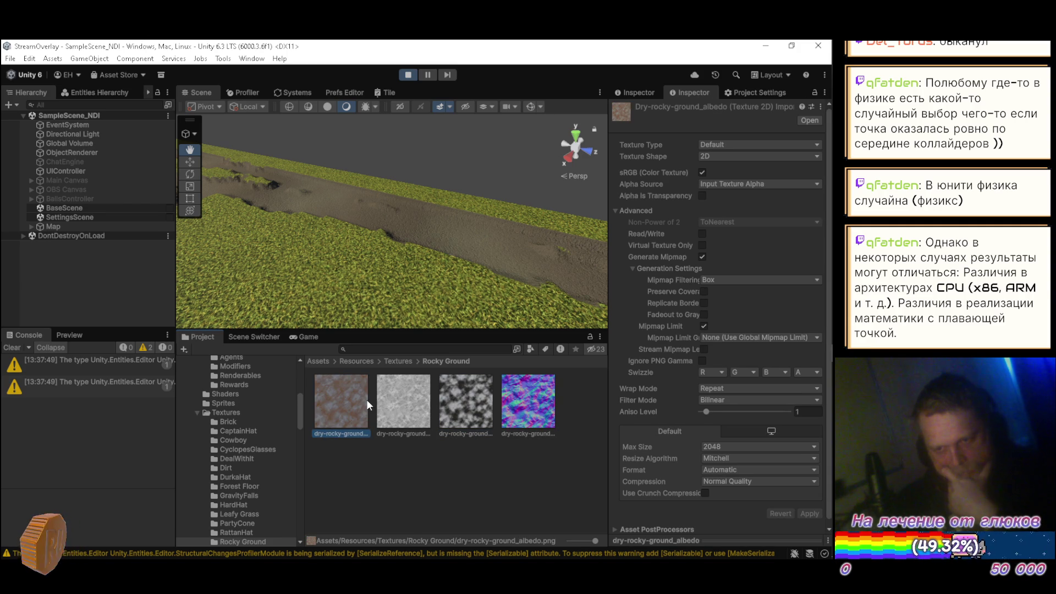
click(407, 395)
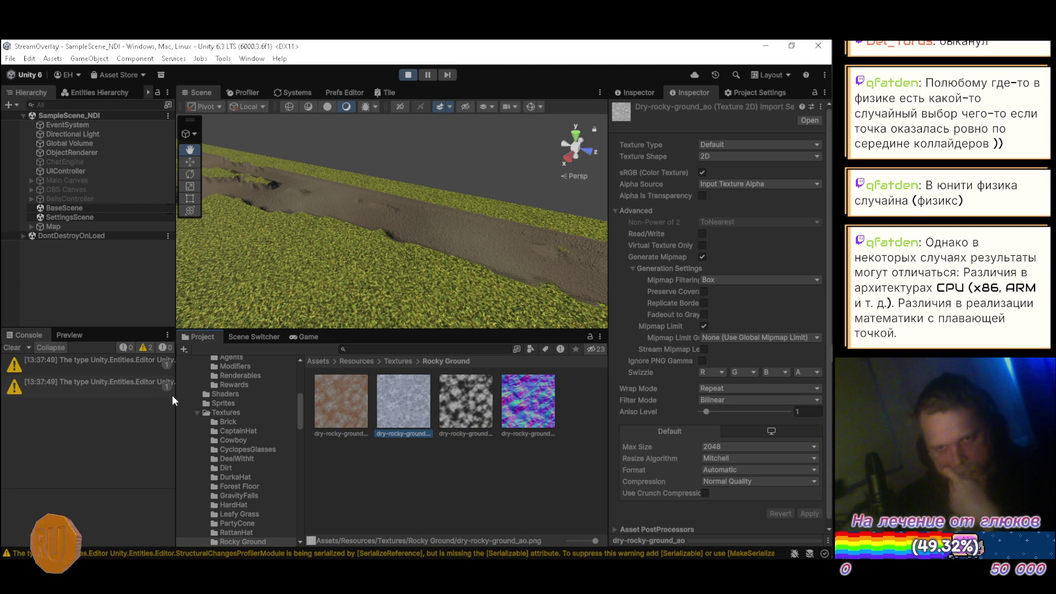
scroll(222, 423, up, 5)
click(229, 414)
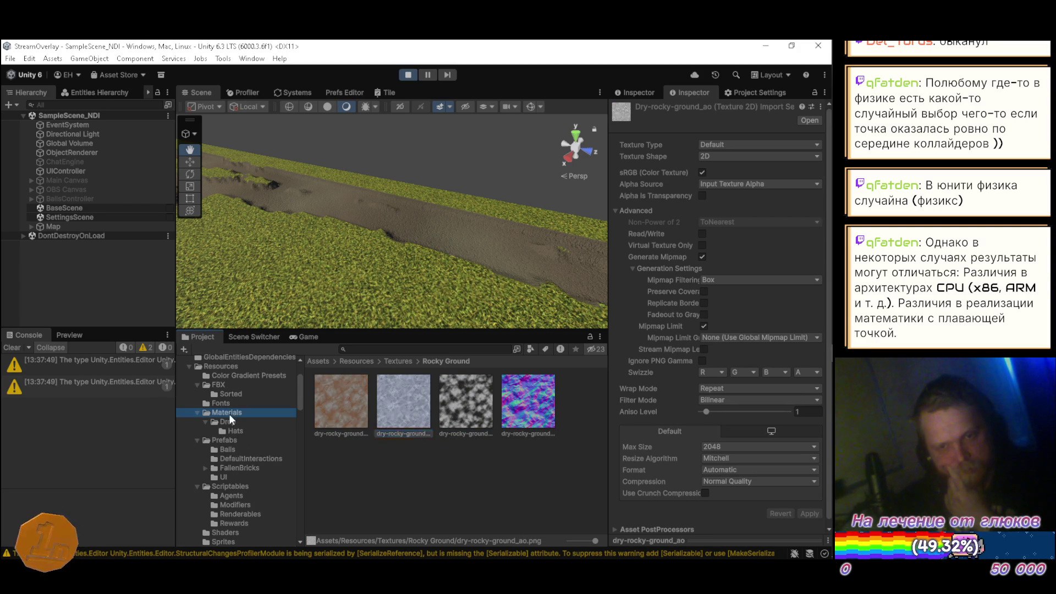
click(513, 483)
scroll(214, 427, down, 5)
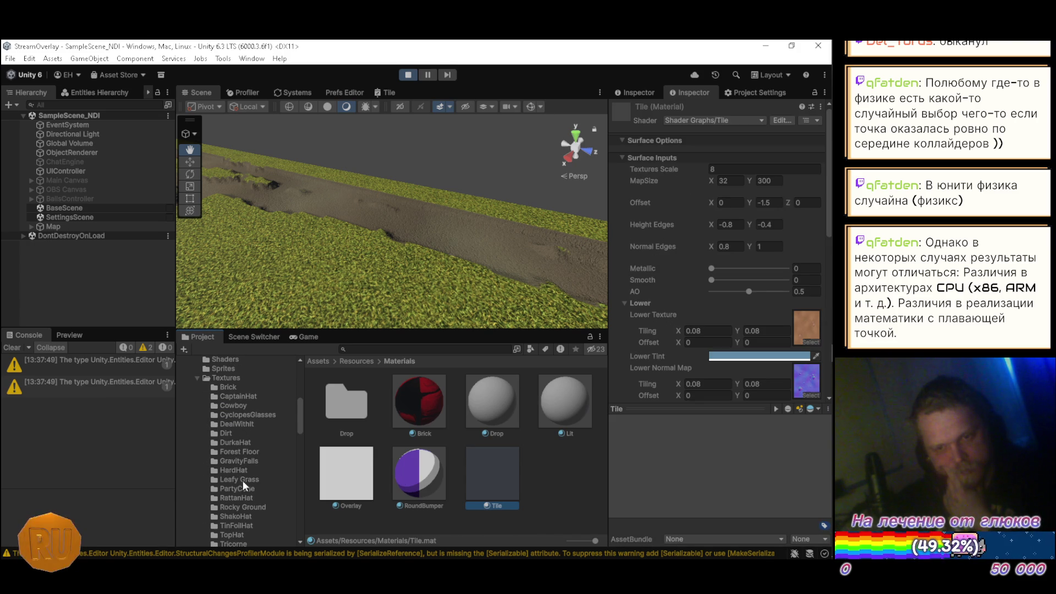
Step: Assign the rocky normal, occlusion and height textures to the Tile material's lower slots
click(246, 504)
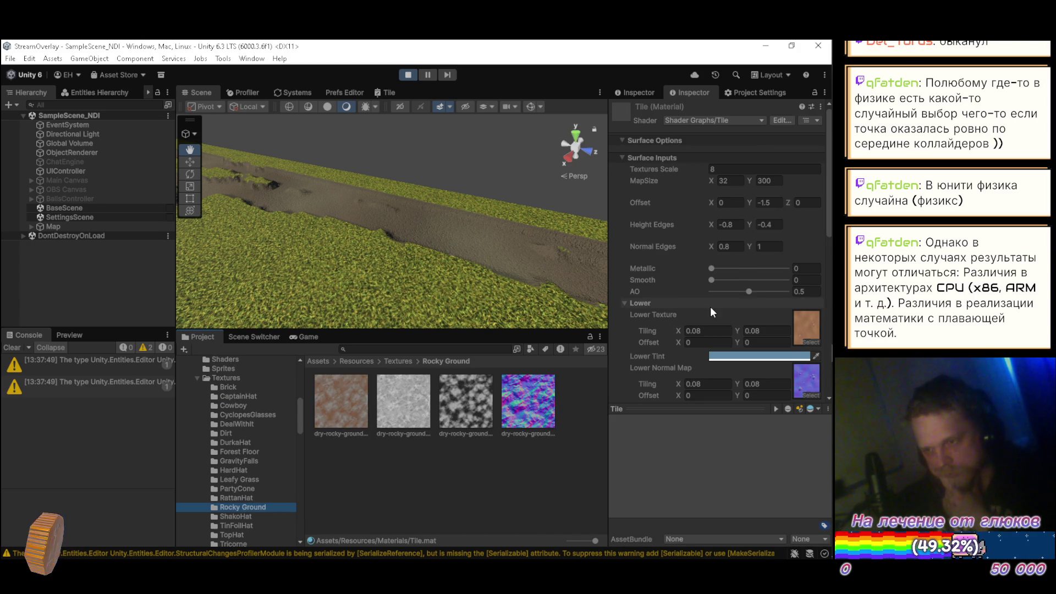
scroll(710, 305, down, 4)
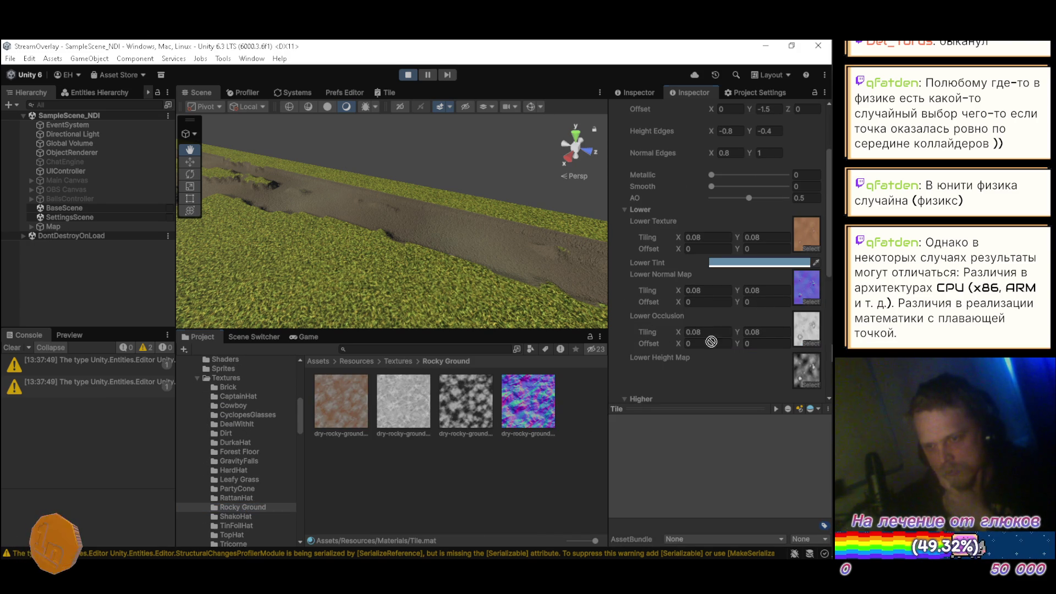
drag(800, 289, 801, 285)
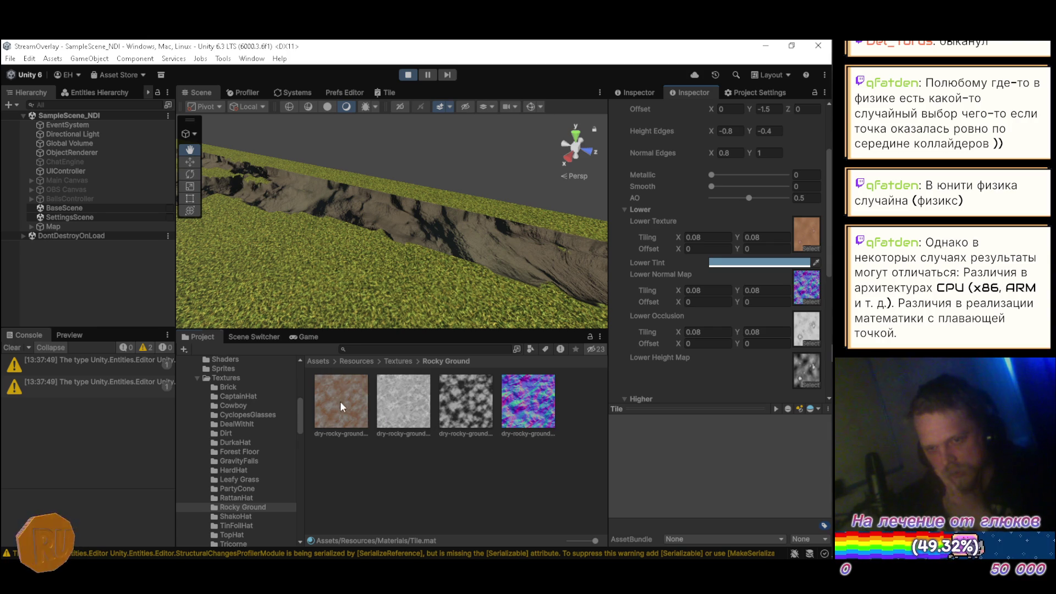
drag(802, 236, 802, 237)
drag(403, 400, 754, 350)
scroll(754, 350, down, 3)
drag(811, 262, 811, 262)
drag(466, 401, 808, 297)
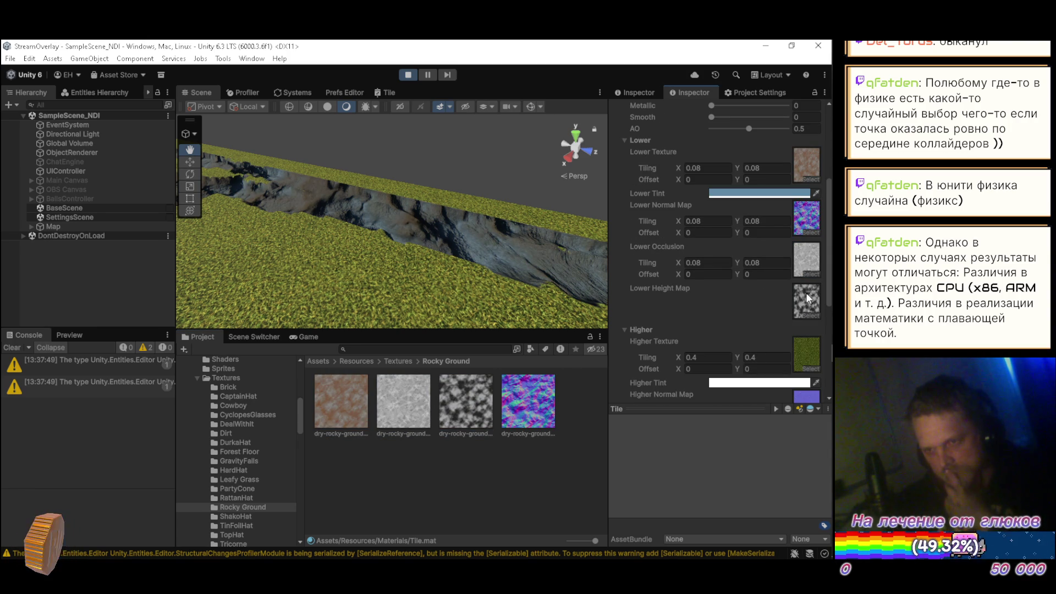
mouse_move(270, 234)
mouse_down()
mouse_move(258, 215)
mouse_move(236, 229)
mouse_move(273, 195)
mouse_move(243, 194)
mouse_move(552, 178)
mouse_move(226, 212)
mouse_move(245, 275)
mouse_up()
Step: Edit the lower tiling, inspect the 2048 albedo texture, and compute 1 ÷ 2048 in a calculator
click(709, 168)
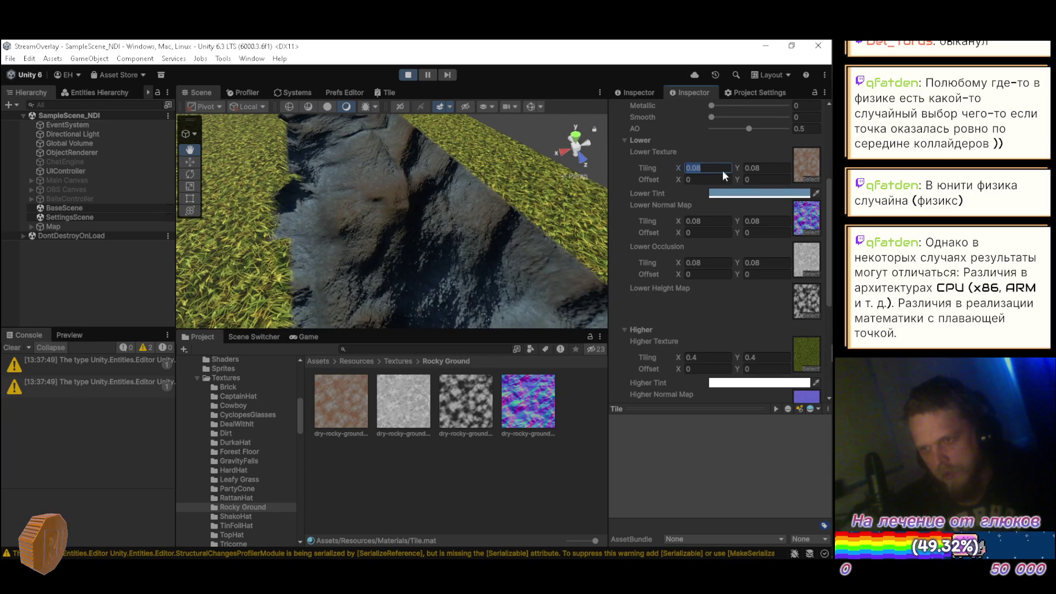
click(724, 171)
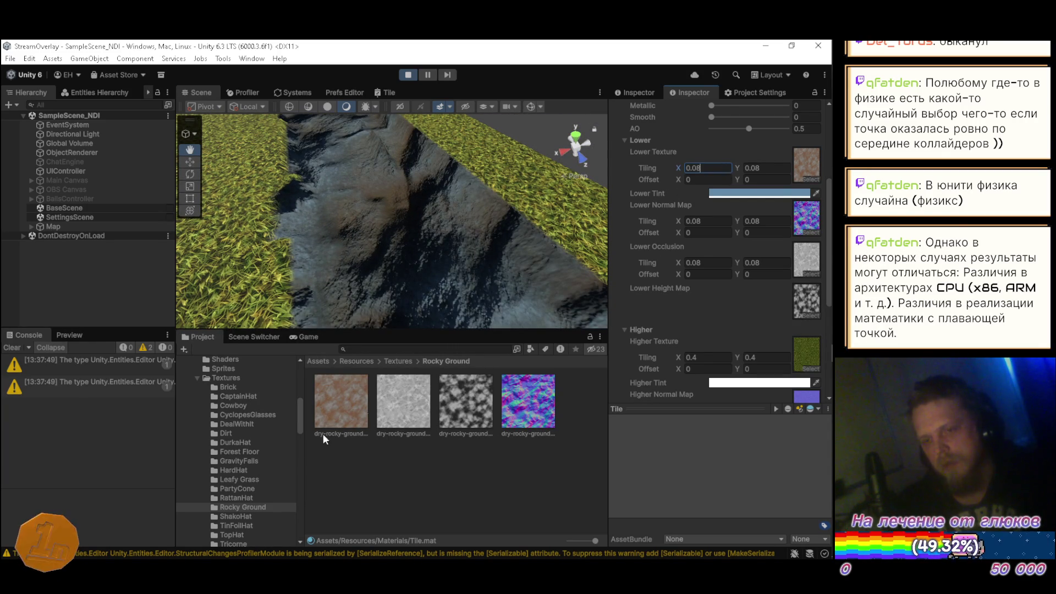
click(339, 419)
click(74, 335)
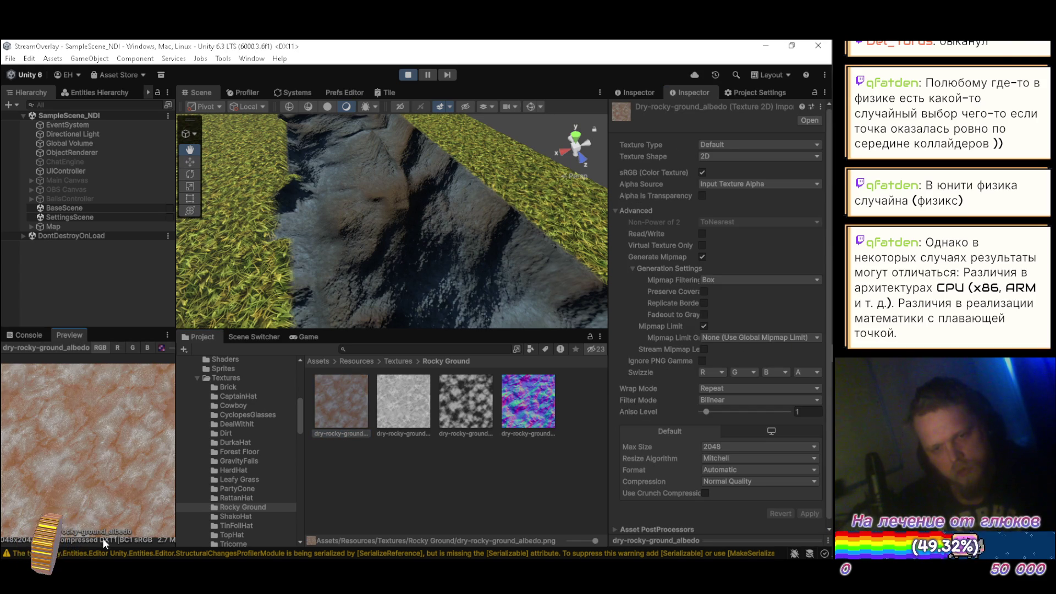
click(25, 337)
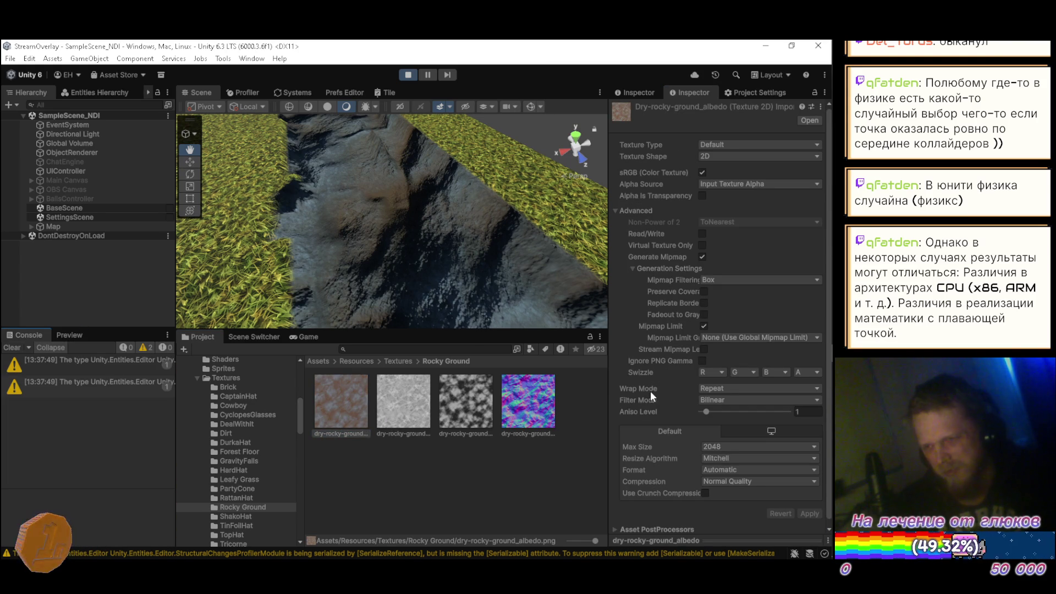
mouse_move(832, 270)
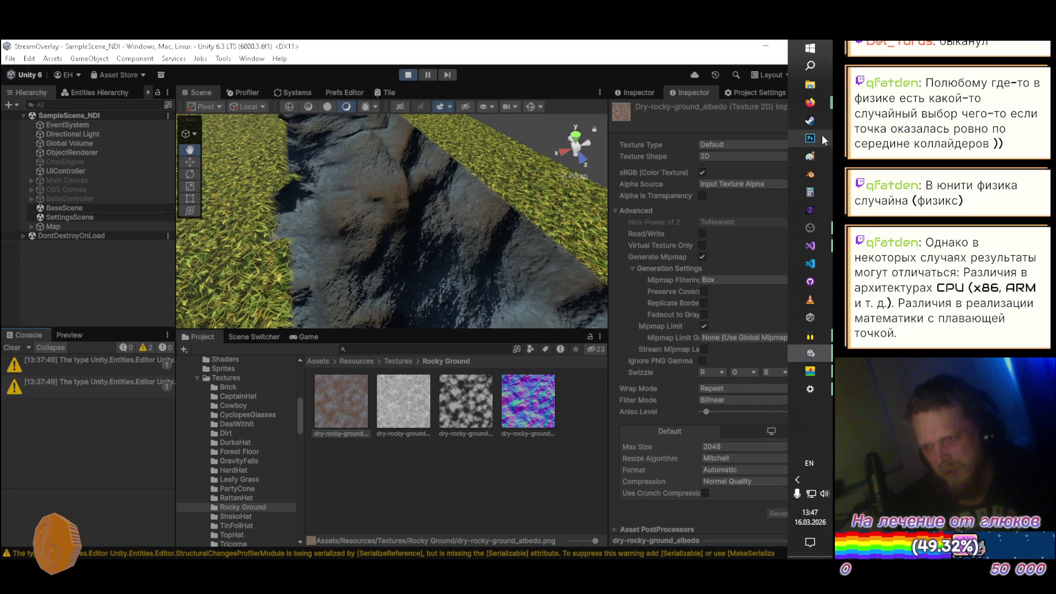
click(809, 192)
text(1 ÷)
text(/2048)
key(Return)
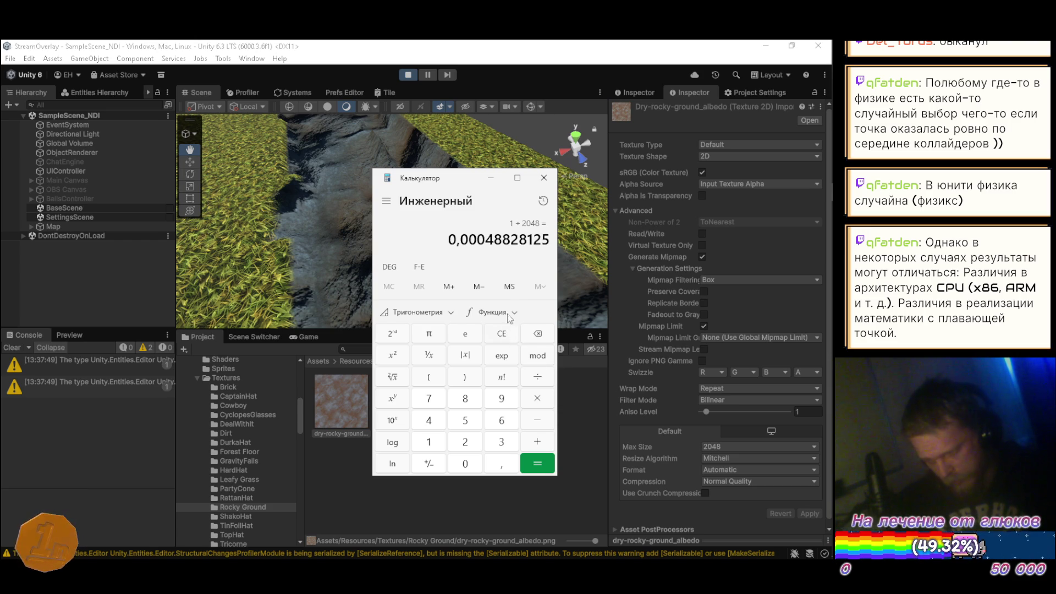
text(*5)
key(Return)
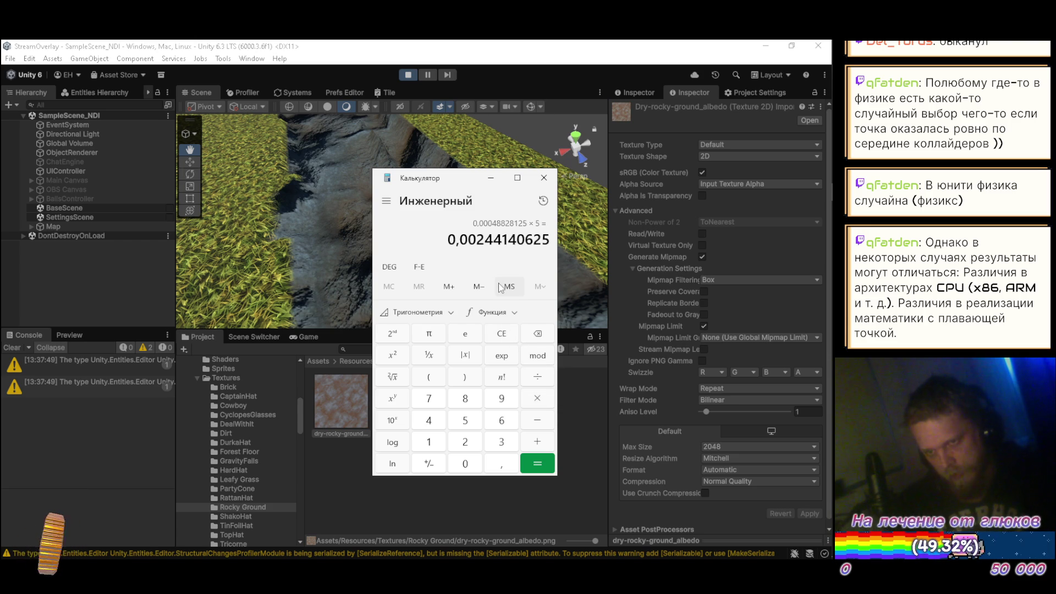
click(535, 184)
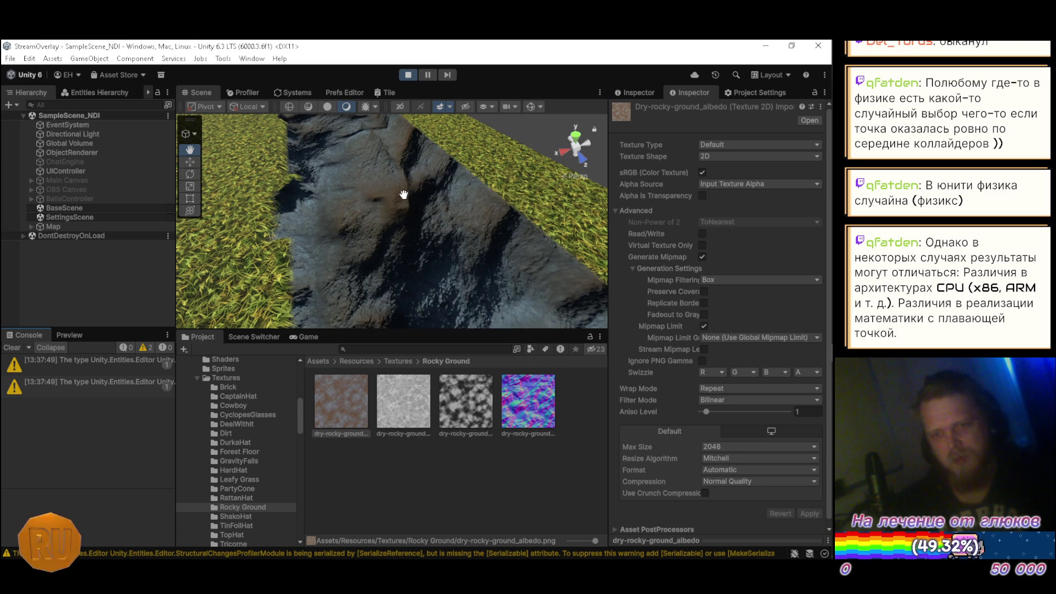
Step: Select the Map object, then the Tile material in the Materials folder
scroll(389, 190, up, 2)
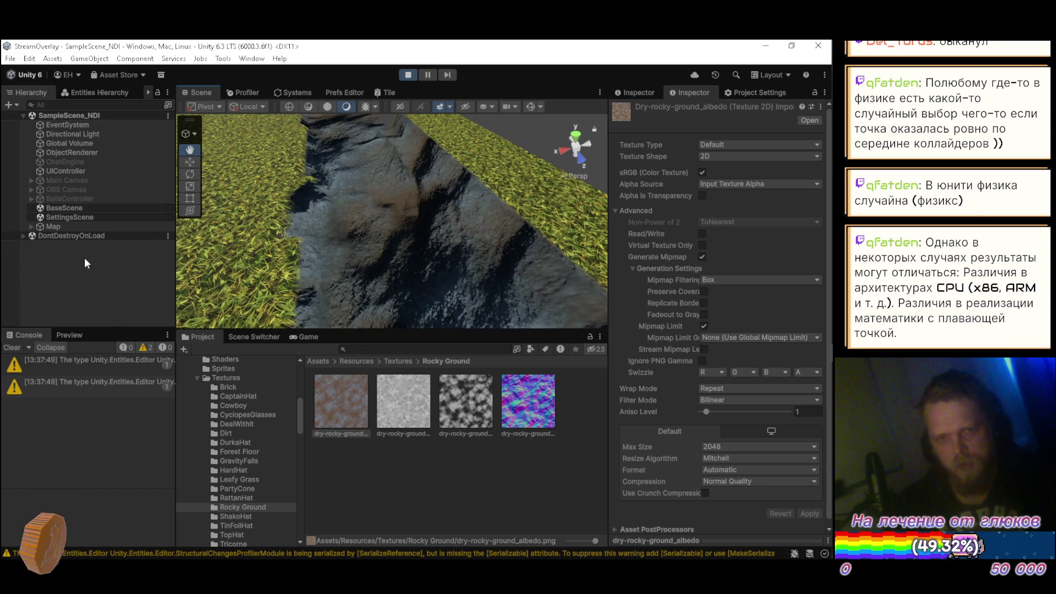
click(75, 227)
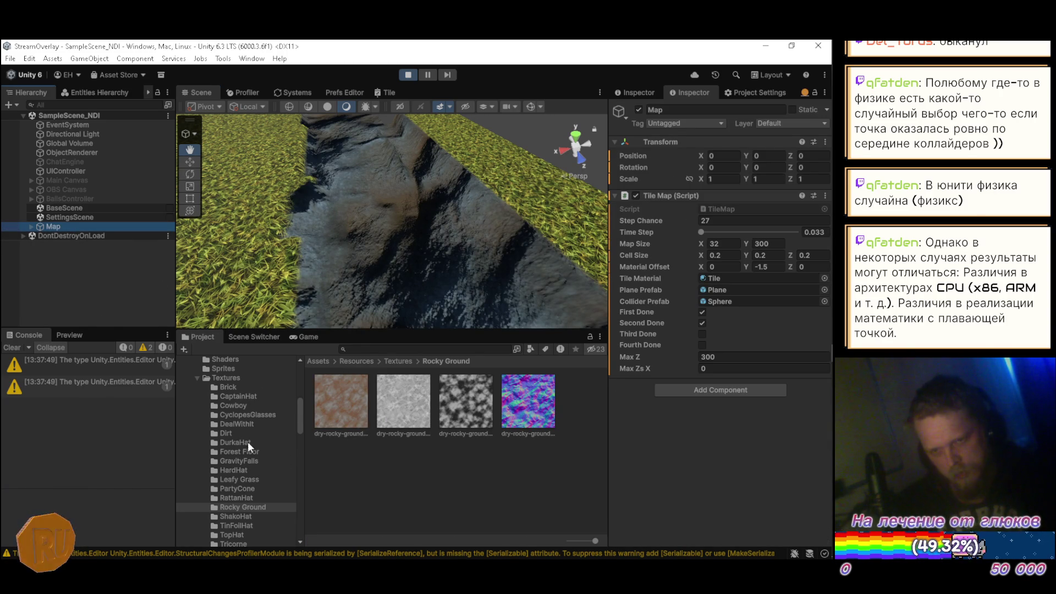
scroll(243, 448, up, 5)
scroll(243, 439, up, 5)
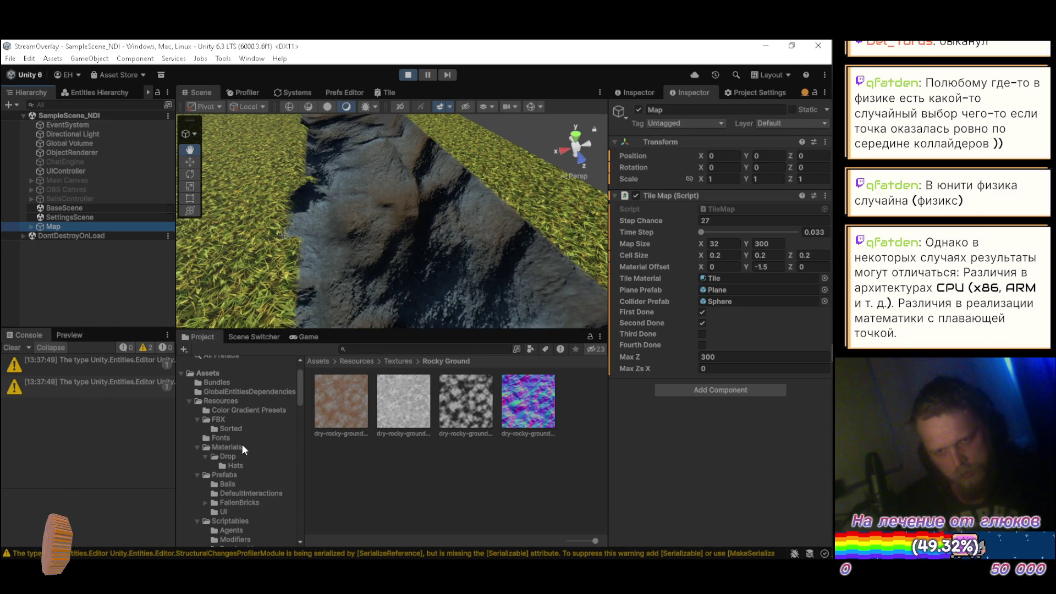
click(226, 447)
click(500, 483)
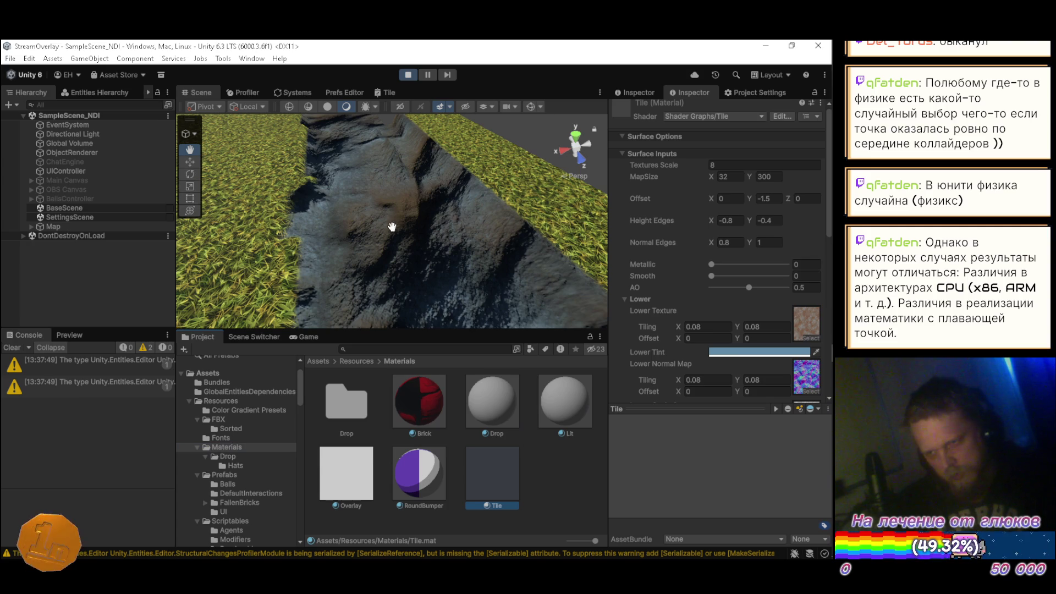
scroll(695, 242, down, 5)
scroll(701, 242, down, 2)
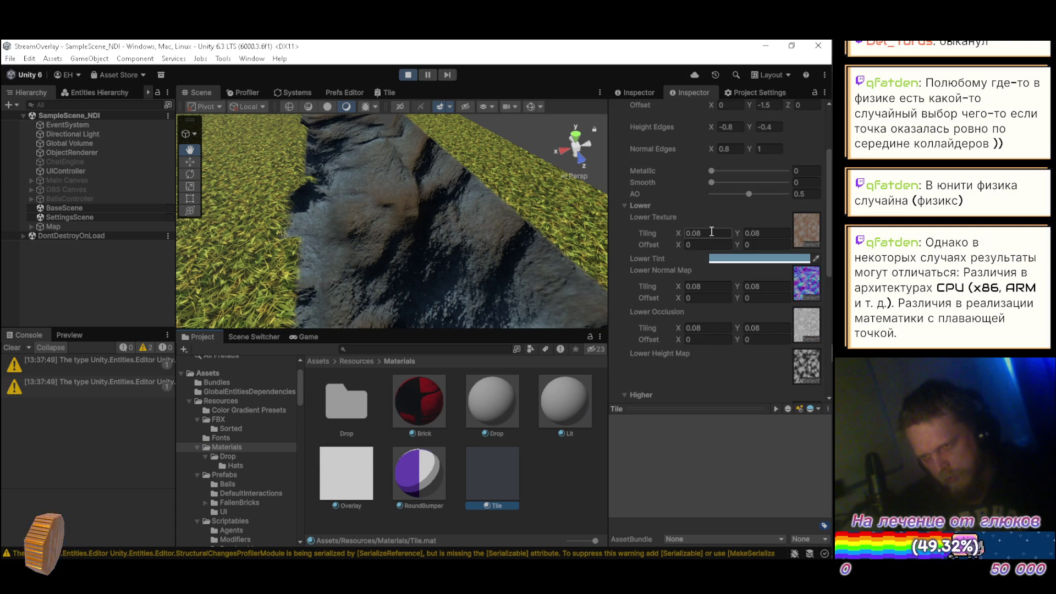
Step: Set the lower texture, normal map and occlusion tiling to 0.8 and bring up the Lower Tint colour
text(0.8)
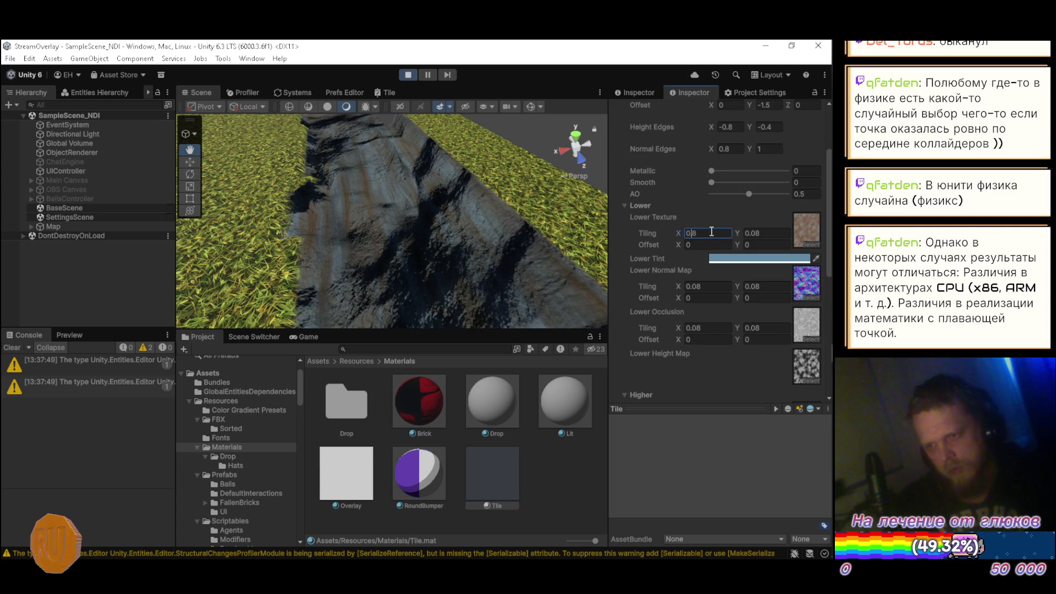
key(BackSpace)
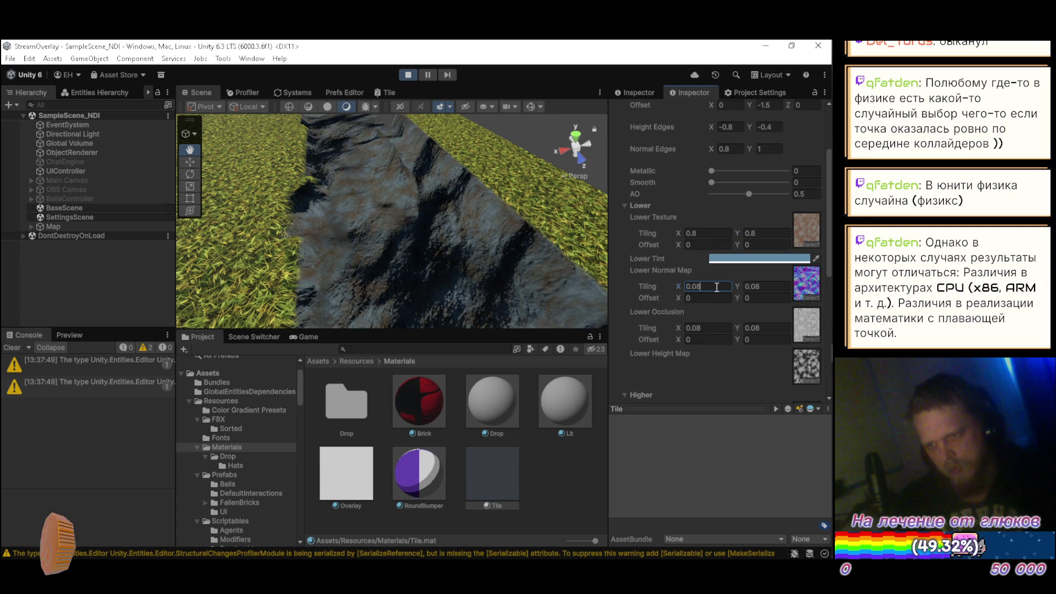
key(BackSpace)
key(BackSpace)
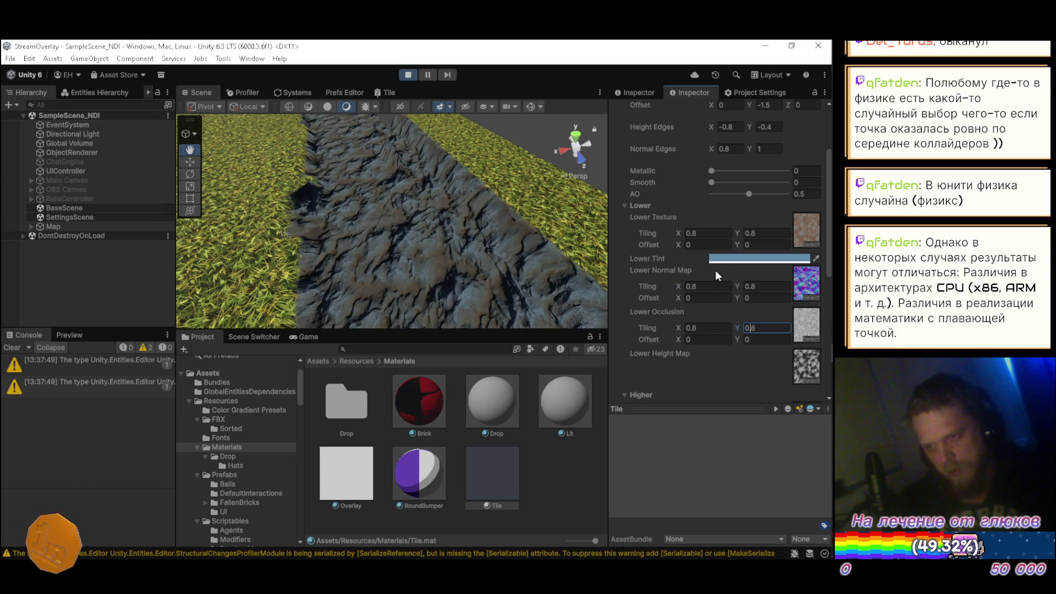
click(727, 259)
mouse_move(472, 223)
mouse_down()
mouse_move(458, 162)
mouse_move(471, 216)
mouse_move(605, 247)
mouse_up()
click(732, 260)
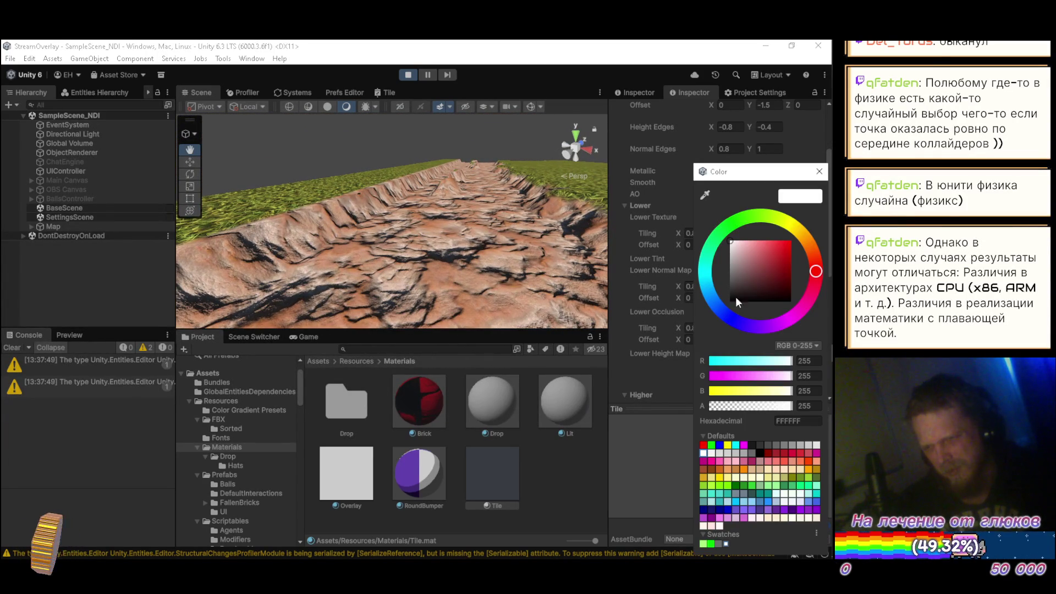
Step: Tint the lower rock layer, settling on light grey 9D9D9D, and check it along the path
mouse_move(782, 289)
mouse_down()
mouse_move(790, 272)
mouse_move(793, 283)
mouse_move(741, 288)
mouse_move(724, 273)
mouse_up()
mouse_move(286, 236)
mouse_down()
mouse_move(186, 243)
mouse_move(320, 228)
mouse_move(297, 258)
mouse_move(302, 292)
mouse_move(329, 254)
mouse_move(423, 195)
mouse_move(390, 217)
mouse_move(478, 248)
mouse_move(326, 259)
mouse_move(542, 237)
mouse_move(462, 236)
mouse_up()
click(734, 259)
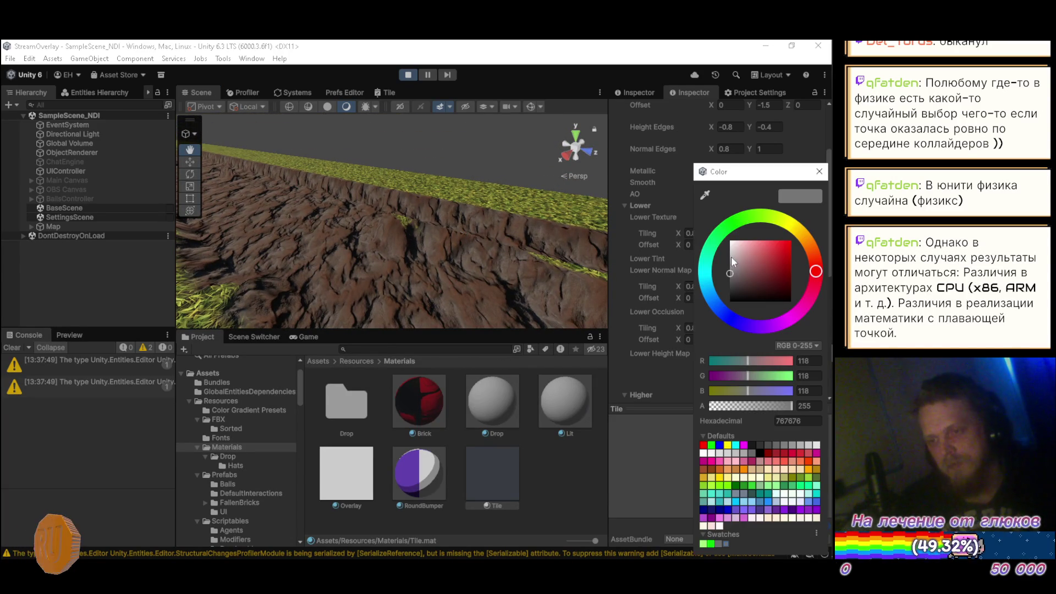
drag(733, 272, 718, 264)
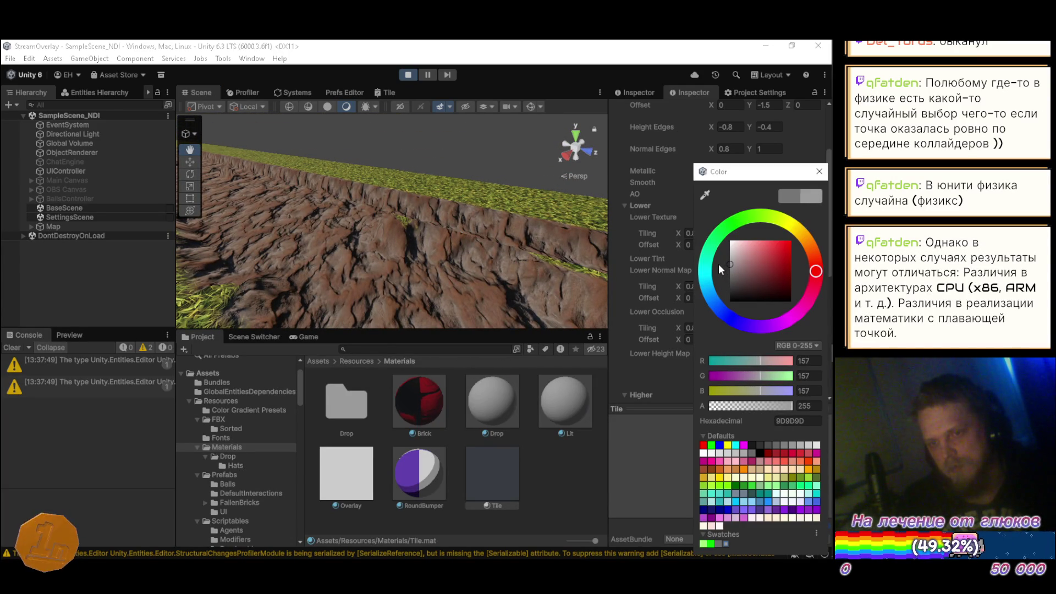
click(819, 171)
mouse_move(530, 238)
mouse_down()
mouse_move(478, 199)
mouse_move(398, 201)
mouse_up()
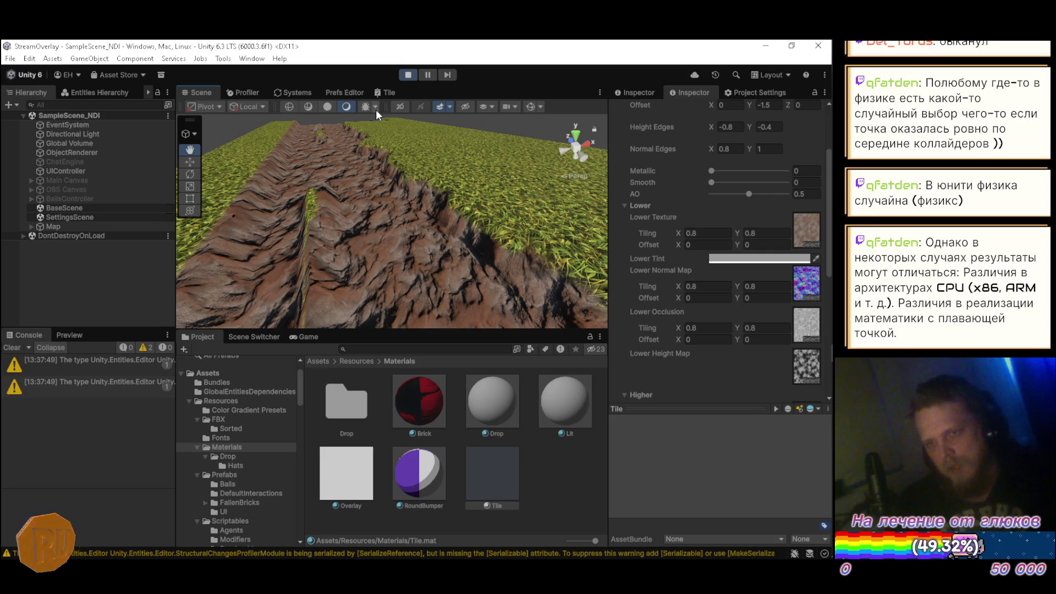
text(re)
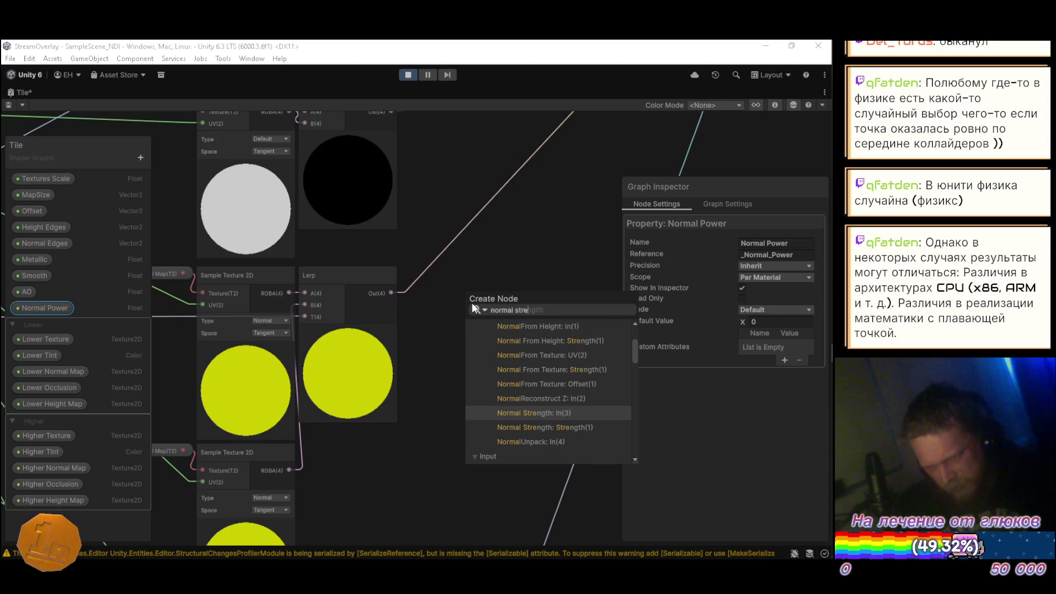
Step: Add a Normal Strength node after the Lerp and wire Normal Power into its Strength input
key(Return)
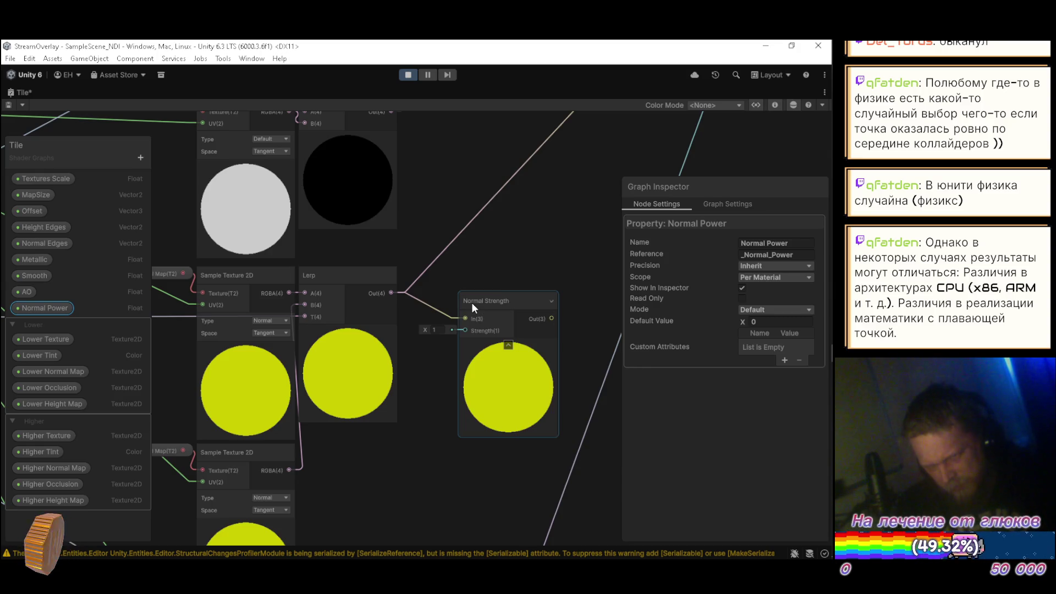
mouse_move(75, 317)
mouse_down()
mouse_move(384, 457)
mouse_move(465, 330)
mouse_up()
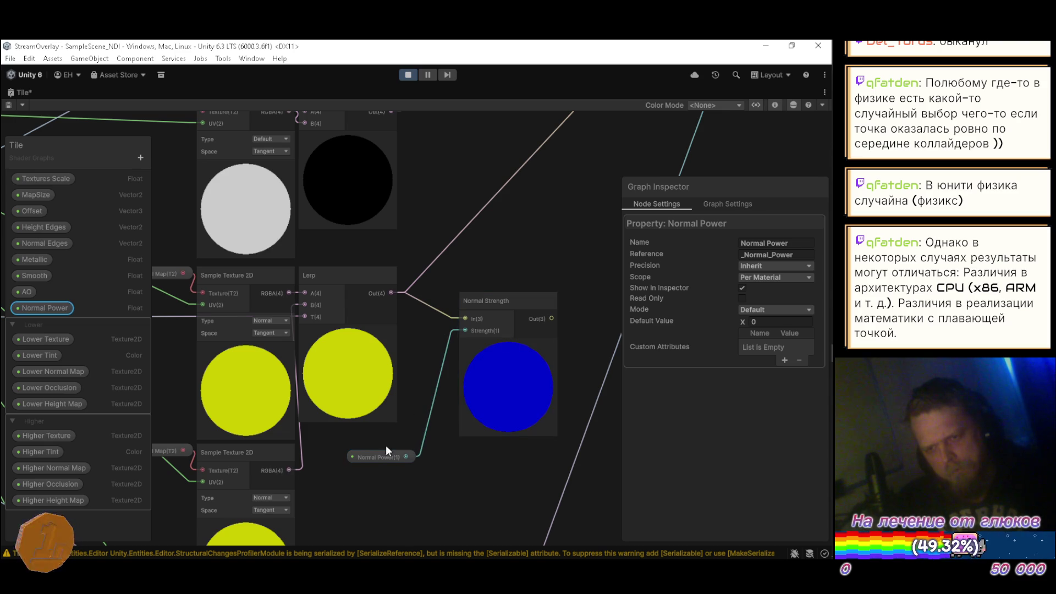
drag(387, 440, 364, 434)
scroll(484, 319, down, 1)
drag(477, 299, 432, 280)
scroll(428, 321, down, 3)
mouse_move(429, 327)
mouse_down()
mouse_move(397, 424)
mouse_move(401, 358)
mouse_move(486, 259)
mouse_up()
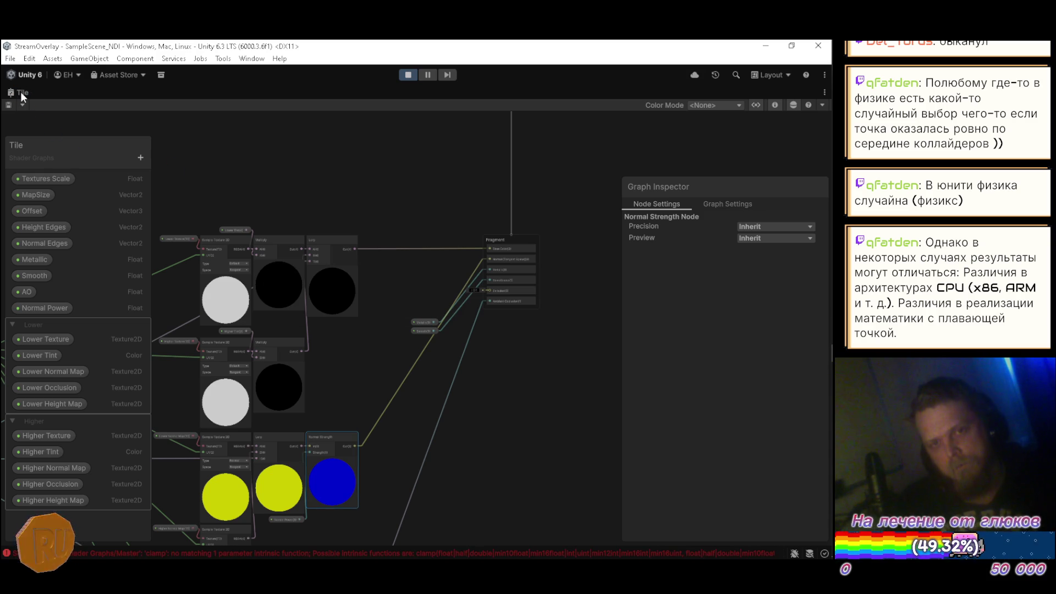
Step: Save the graph, restore the editor layout, clear the Console and return to the Scene view
right_click(23, 95)
click(49, 97)
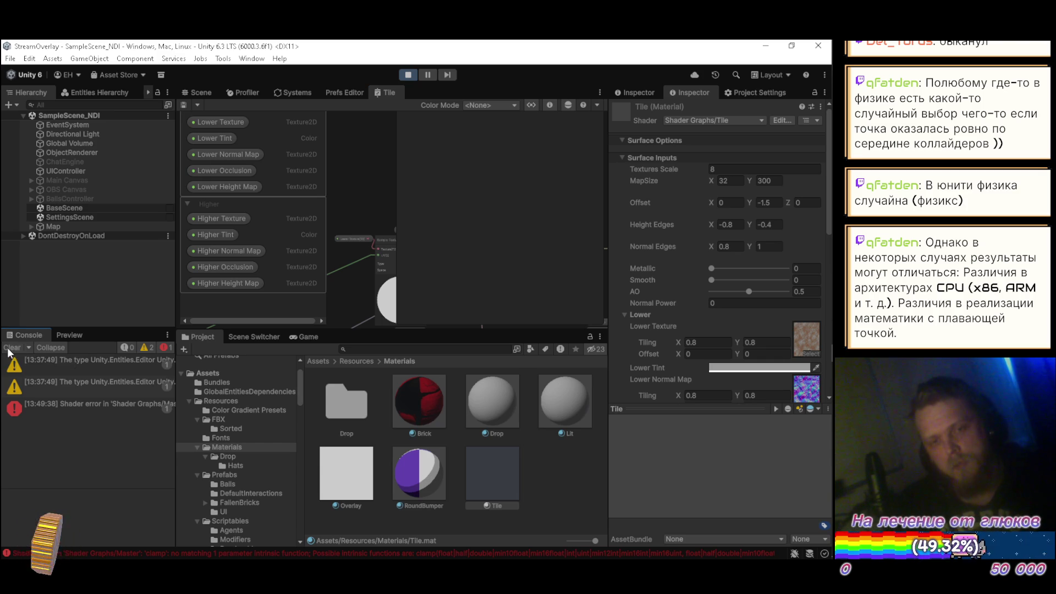
click(7, 348)
click(200, 93)
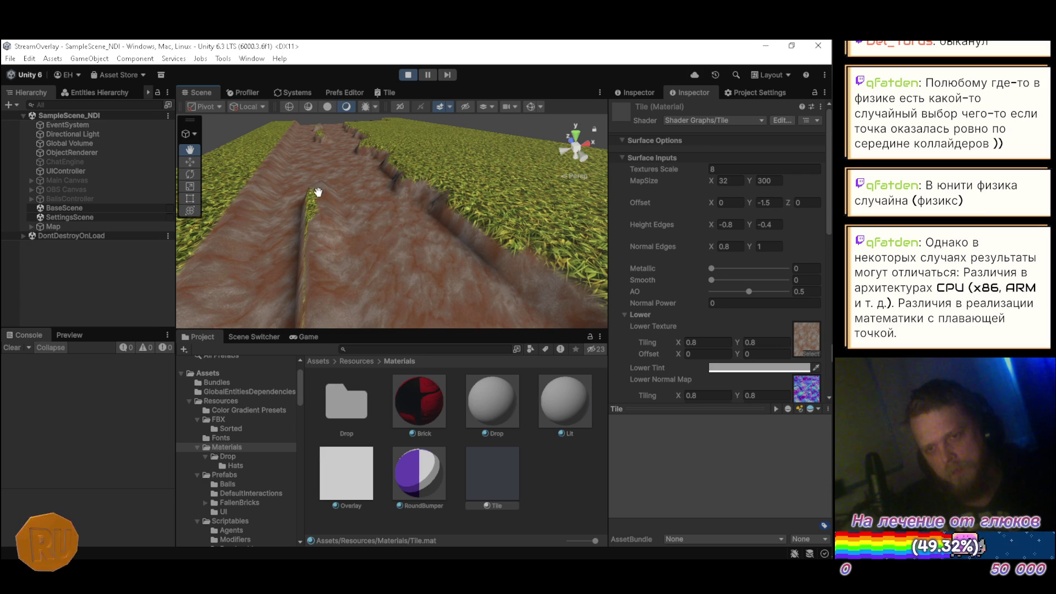
click(727, 304)
Step: Try Normal Power values 0.1, 0.3, 0.4 and 0.5 while viewing the path up close
text(.1)
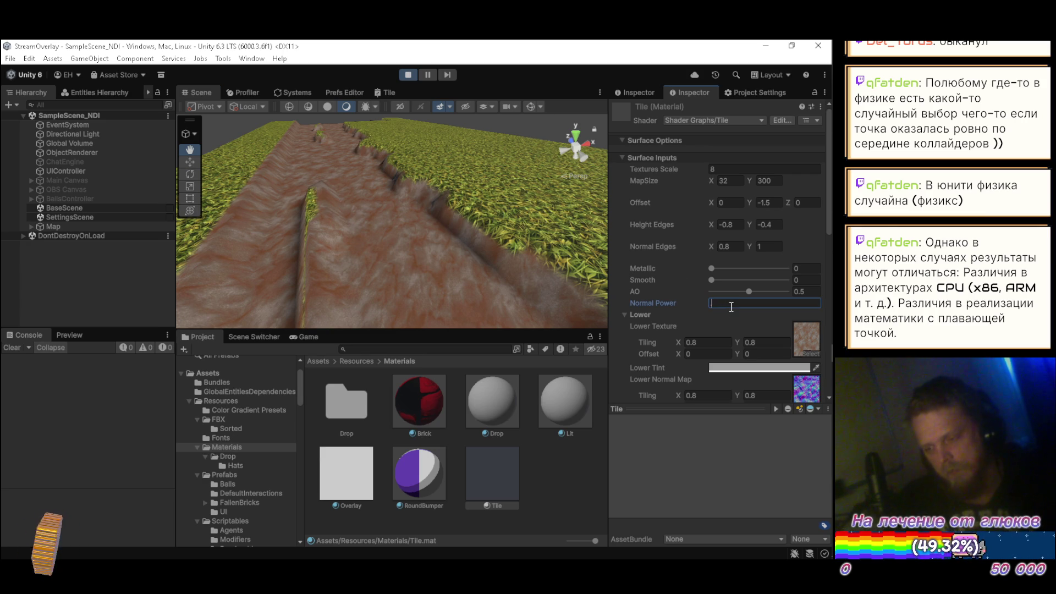
key(BackSpace)
key(BackSpace)
text(.3)
text(.4)
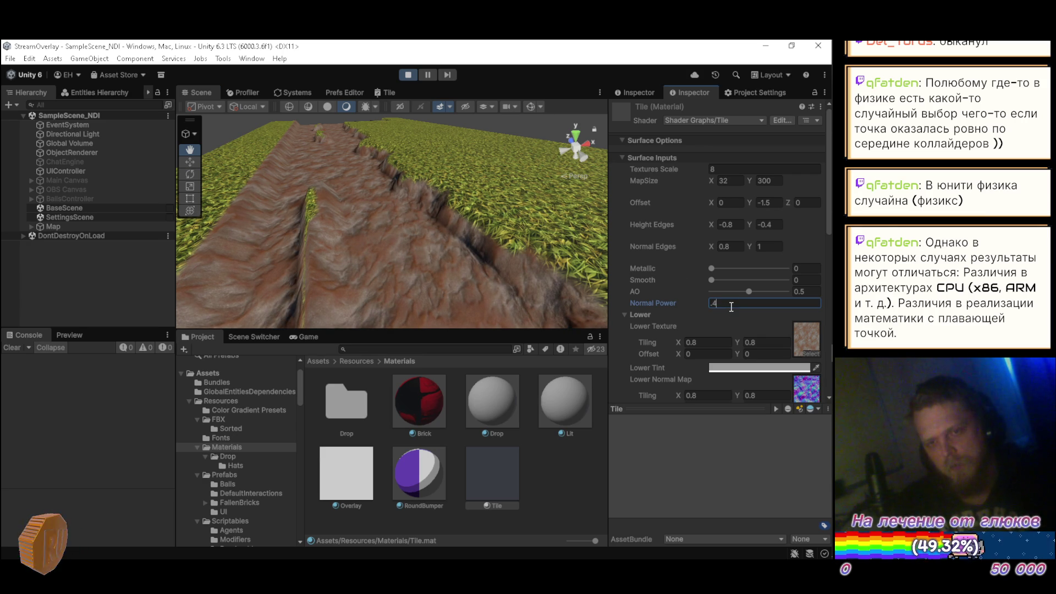
text(.5)
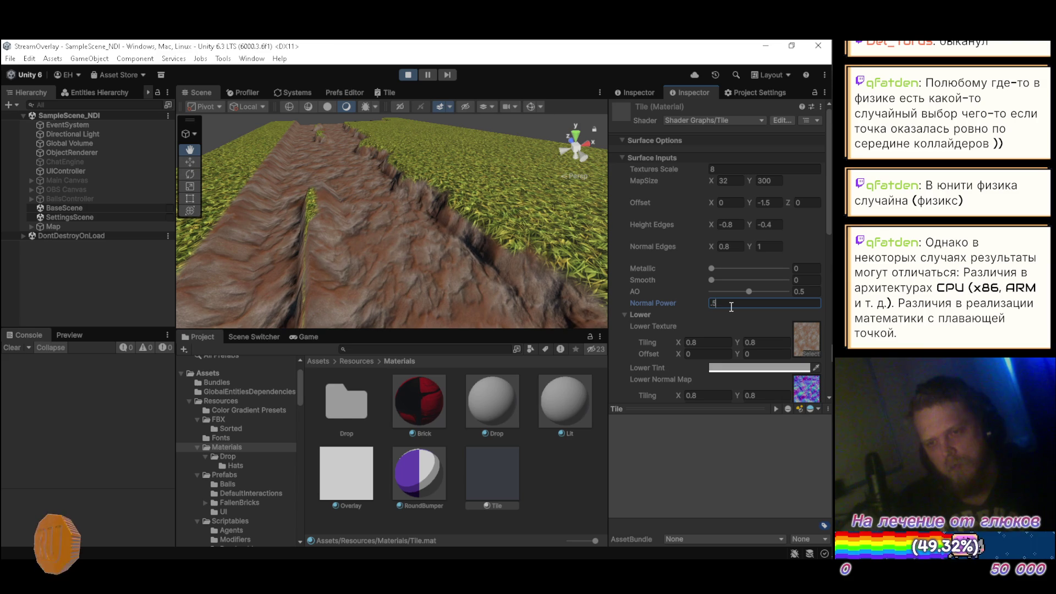
mouse_move(406, 242)
mouse_down()
mouse_move(389, 236)
mouse_move(427, 249)
mouse_move(505, 243)
mouse_move(431, 275)
mouse_move(385, 280)
mouse_up()
drag(167, 291, 23, 283)
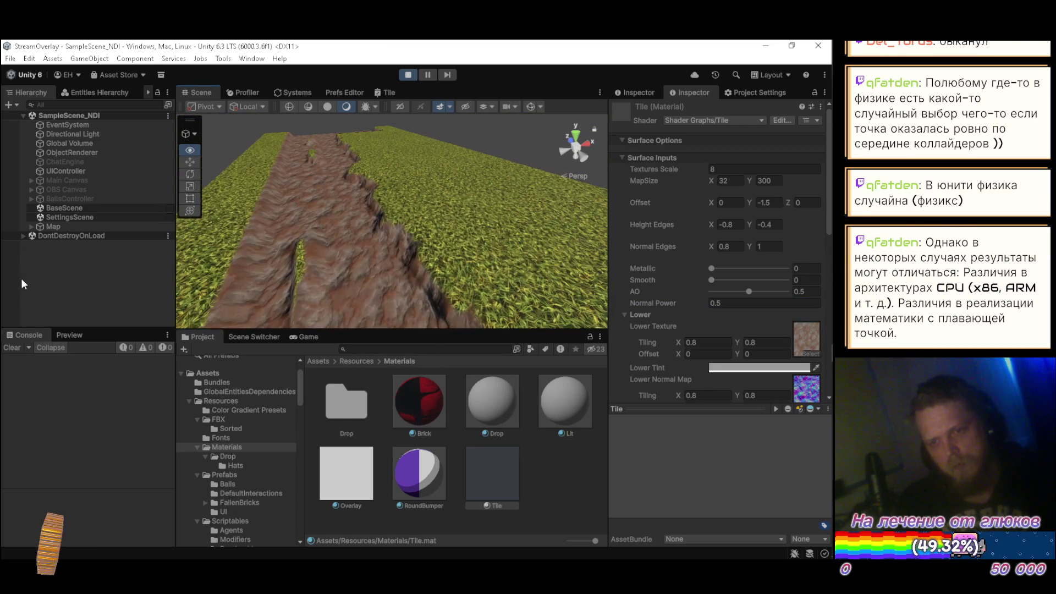
Step: Set the Lower Texture, Lower Normal Map and Lower Occlusion tiling to 2
scroll(710, 275, down, 3)
click(713, 280)
text(2)
key(Tab)
text(2)
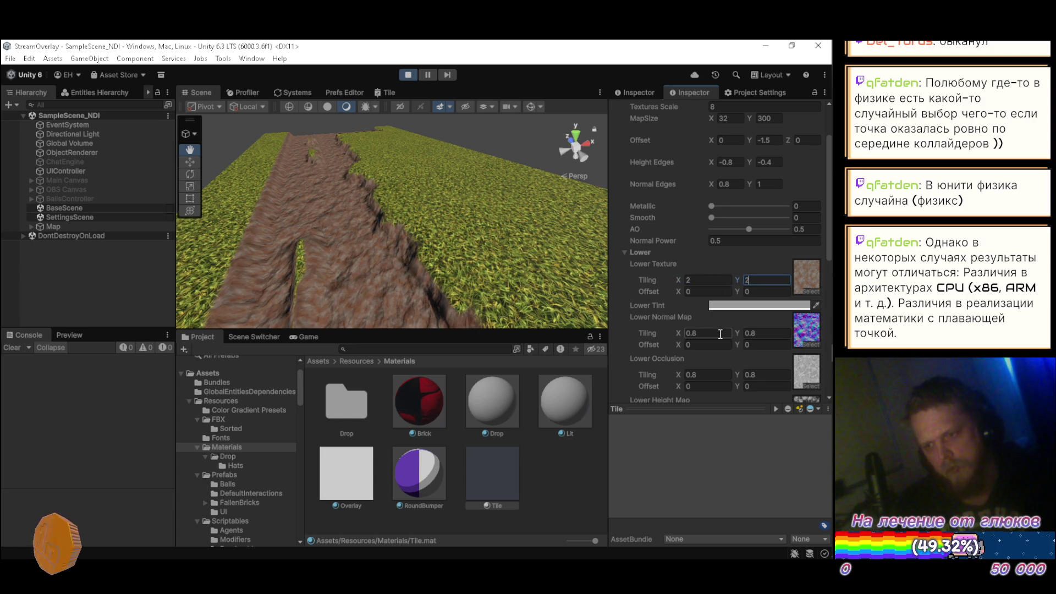
click(775, 334)
click(723, 374)
text(2)
key(Tab)
text(2)
scroll(730, 344, down, 2)
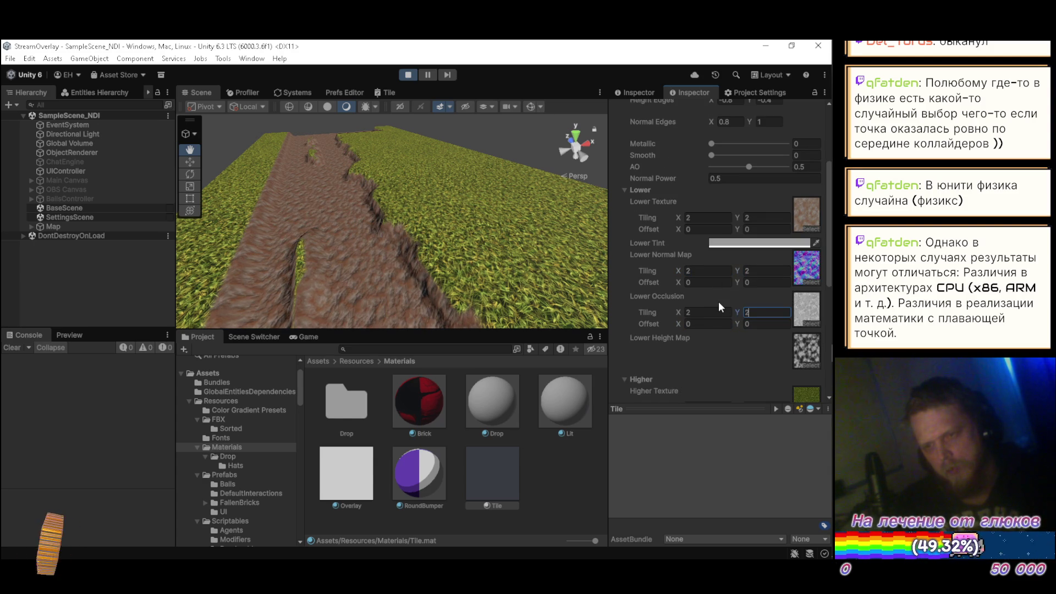
drag(352, 220, 287, 204)
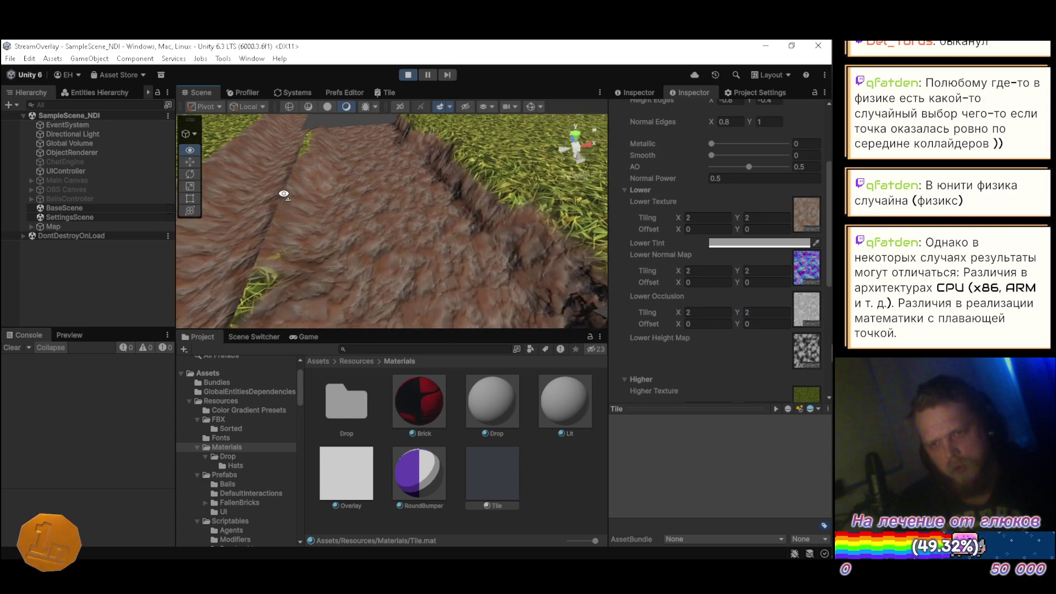
mouse_move(513, 180)
mouse_down()
mouse_move(520, 226)
mouse_move(395, 250)
mouse_move(430, 280)
mouse_move(313, 252)
mouse_move(330, 267)
mouse_move(372, 254)
mouse_move(379, 267)
mouse_move(262, 284)
mouse_move(476, 223)
mouse_move(498, 227)
mouse_up()
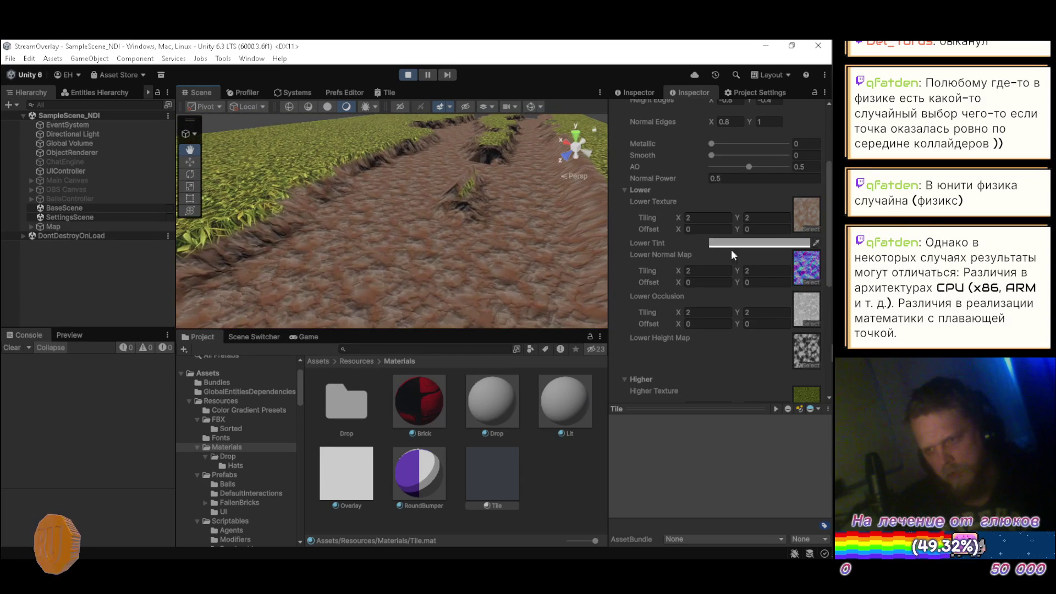
Step: Shrink the Lower Texture, Normal Map and Occlusion tiling to 0.1 and inspect the stretched path
click(710, 218)
text(0.1)
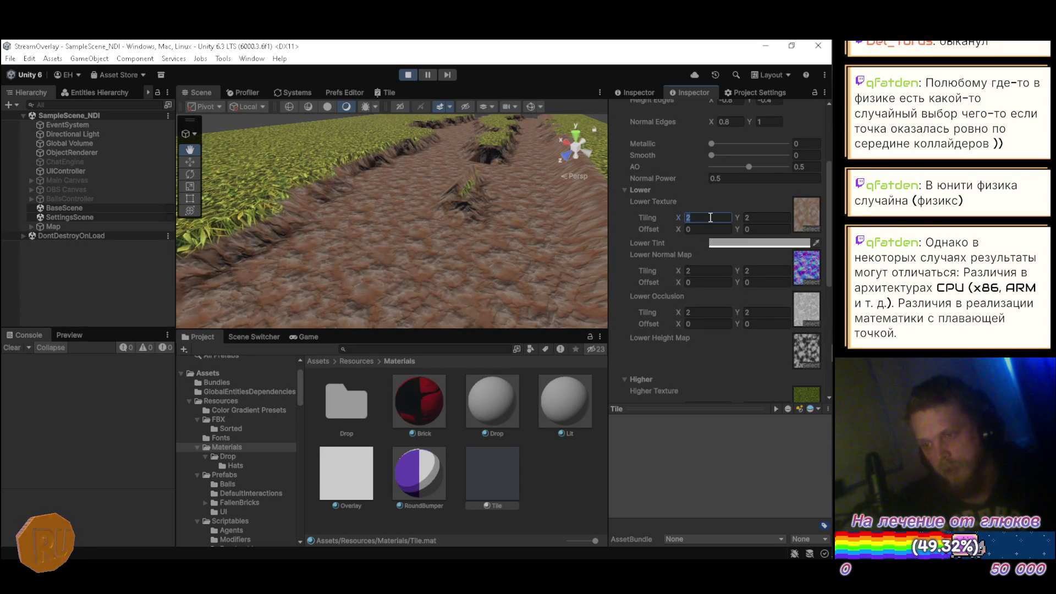
key(Tab)
text(1)
click(700, 273)
text(0.1)
key(Tab)
text(1)
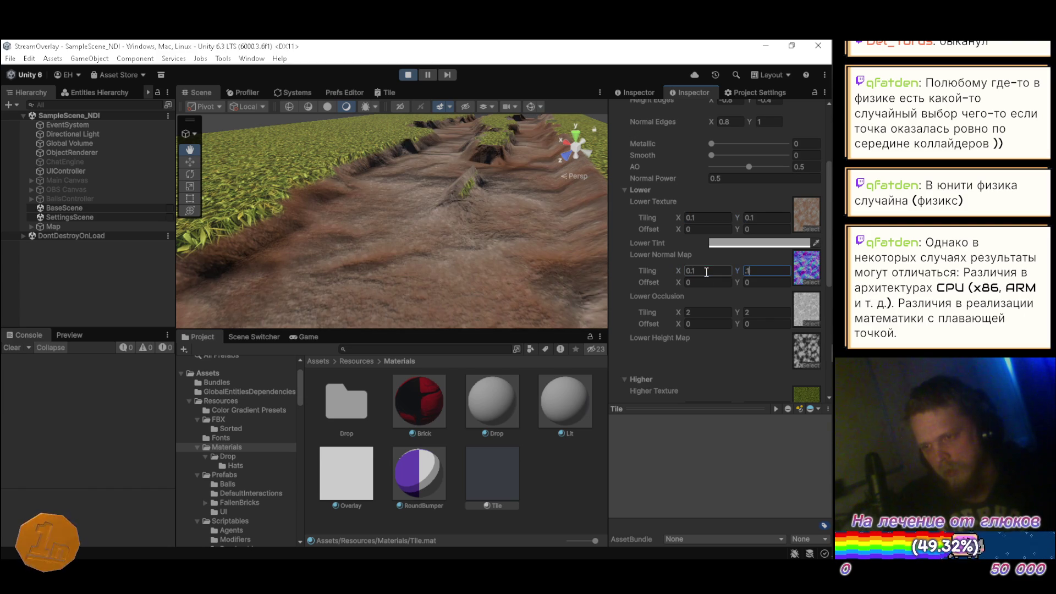
click(714, 313)
text(0.1)
key(Tab)
mouse_move(306, 267)
mouse_down()
mouse_move(306, 229)
mouse_move(457, 279)
mouse_move(341, 218)
mouse_move(502, 141)
mouse_move(605, 176)
mouse_up()
mouse_move(689, 190)
mouse_down()
mouse_move(318, 195)
mouse_move(643, 232)
mouse_up()
click(725, 243)
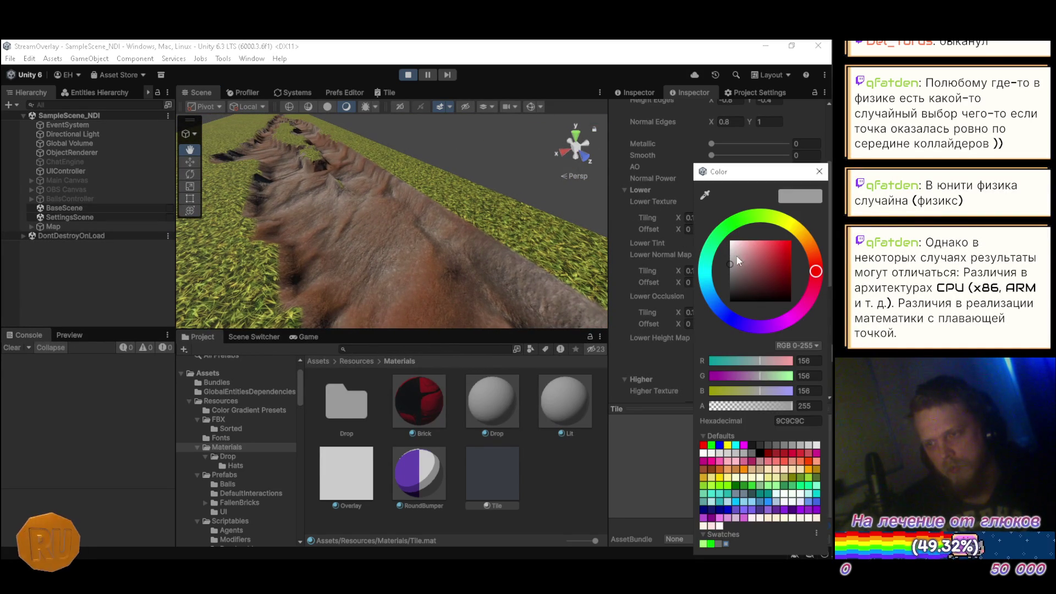
Step: Darken the Lower Tint to progressively darker greys and orbit to compare the dirt
mouse_move(740, 274)
mouse_down()
mouse_move(754, 280)
mouse_move(737, 292)
mouse_move(715, 284)
mouse_move(716, 245)
mouse_up()
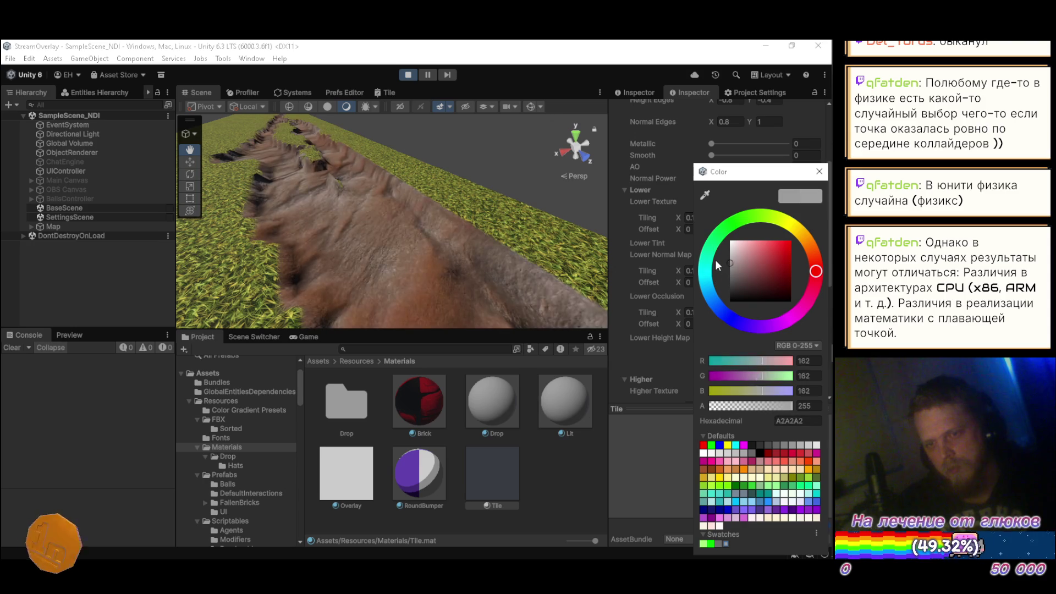
mouse_move(336, 236)
mouse_down()
mouse_move(306, 248)
mouse_move(324, 212)
mouse_move(448, 208)
mouse_move(463, 219)
mouse_move(583, 204)
mouse_up()
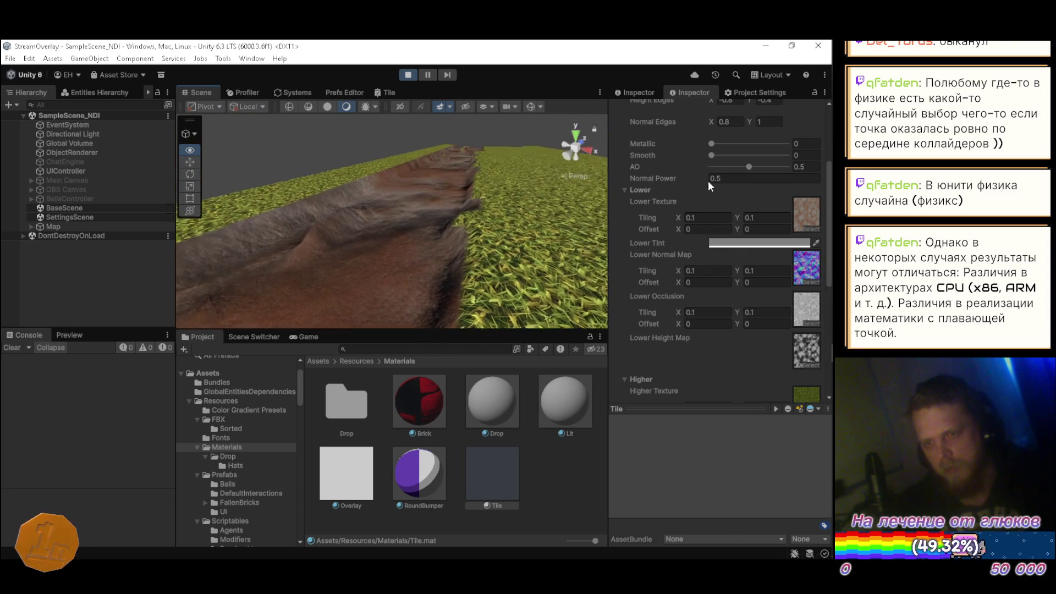
mouse_move(308, 215)
mouse_down()
mouse_move(288, 208)
mouse_move(565, 212)
mouse_up()
click(743, 244)
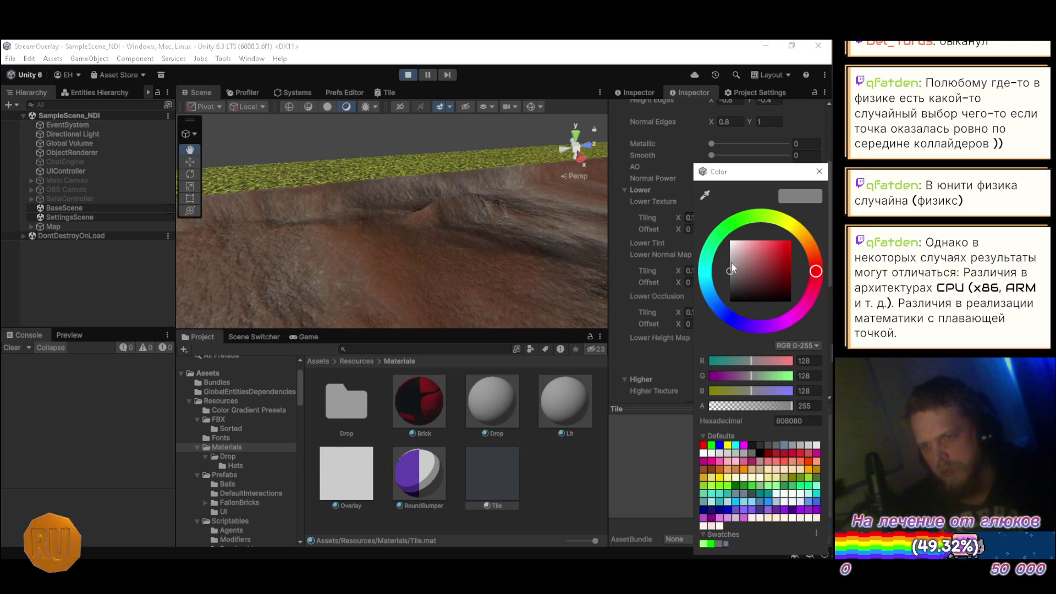
drag(749, 291, 733, 275)
mouse_move(491, 223)
mouse_down()
mouse_move(283, 217)
mouse_move(385, 231)
mouse_up()
click(710, 218)
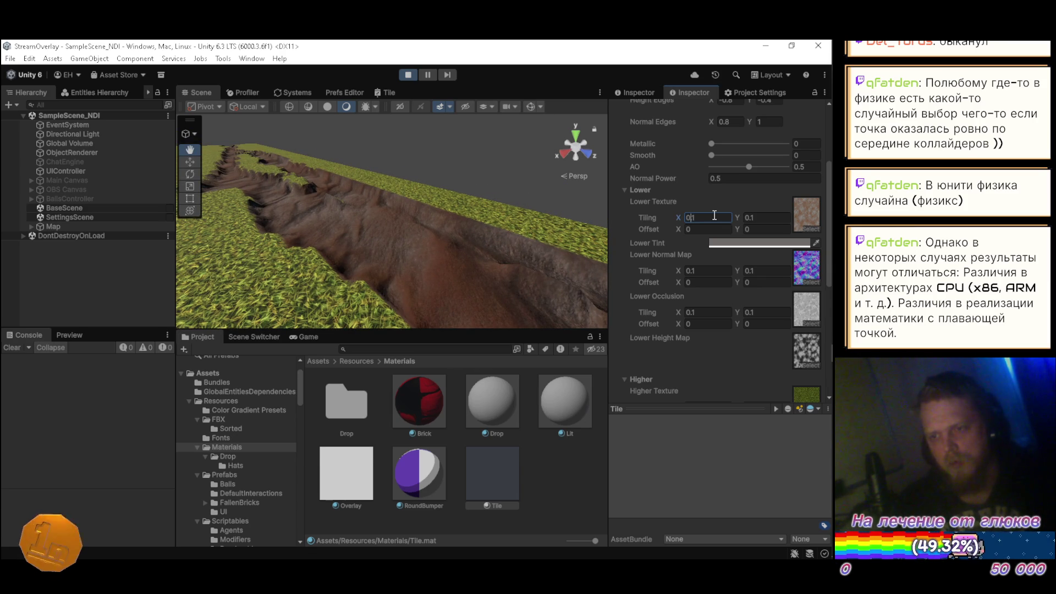
Step: Test a Lower Texture and Lower Normal Map tiling of 0.01
text(0.0)
key(Tab)
text(0.01)
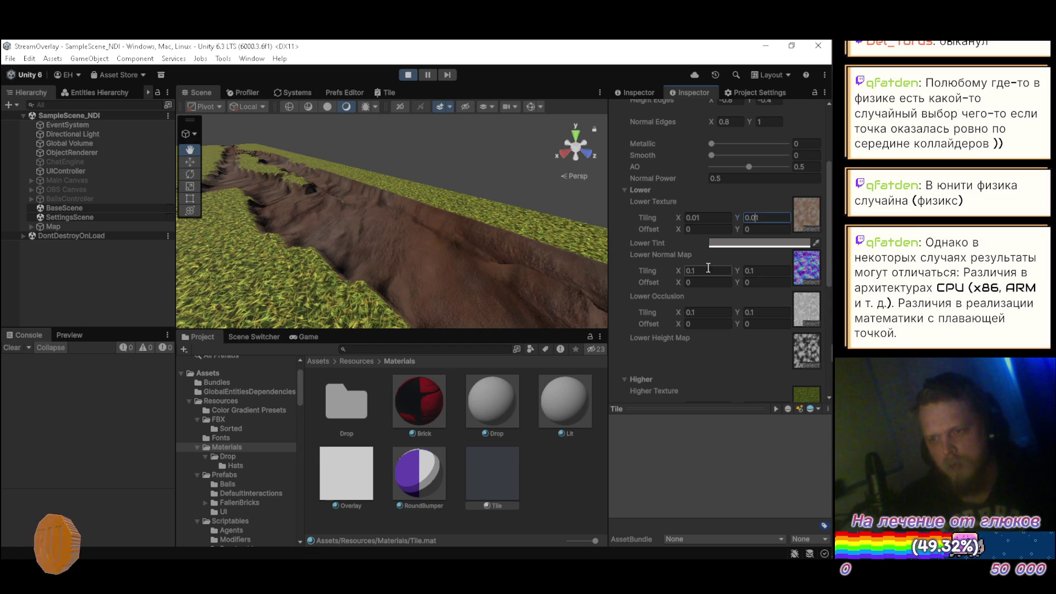
text(0.01)
key(Tab)
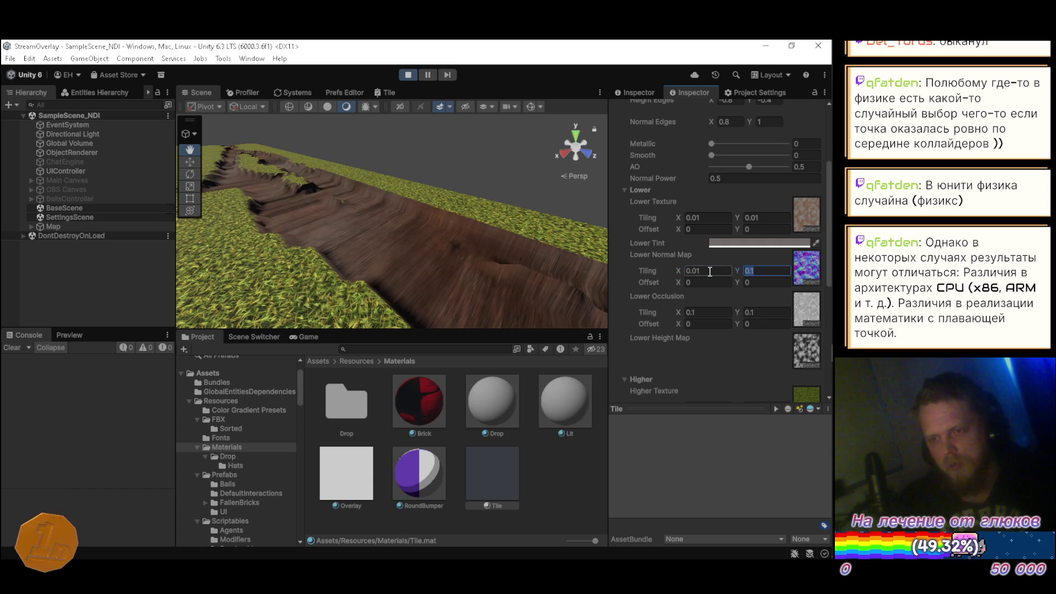
text(0.01)
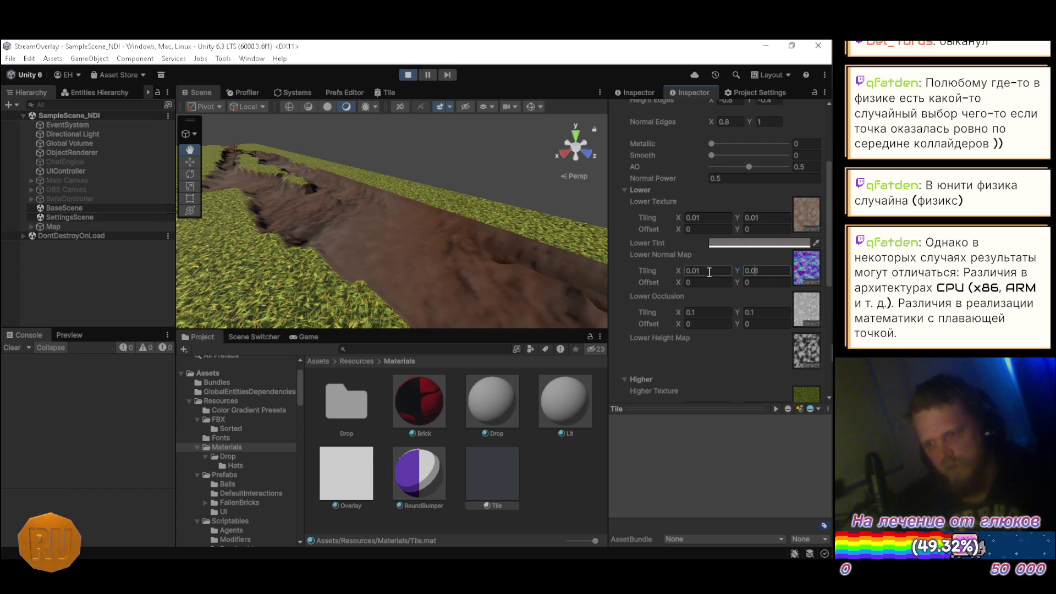
Step: Raise the Lower Texture and Normal Map tiling to 0.04 and fly over the path to check it
click(709, 218)
text(0.04)
key(Tab)
text(0.04)
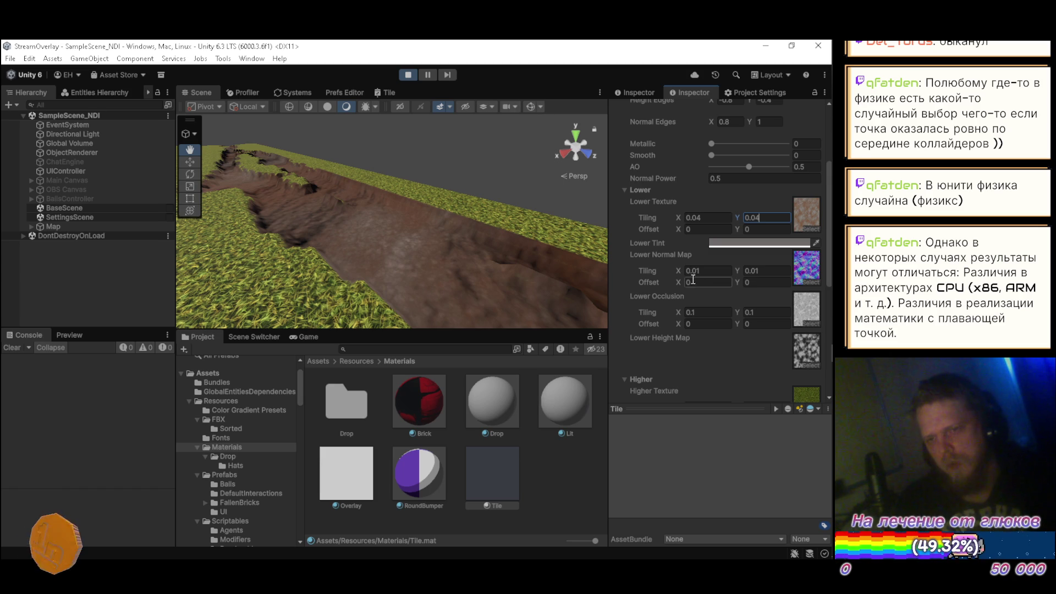
text(0.04)
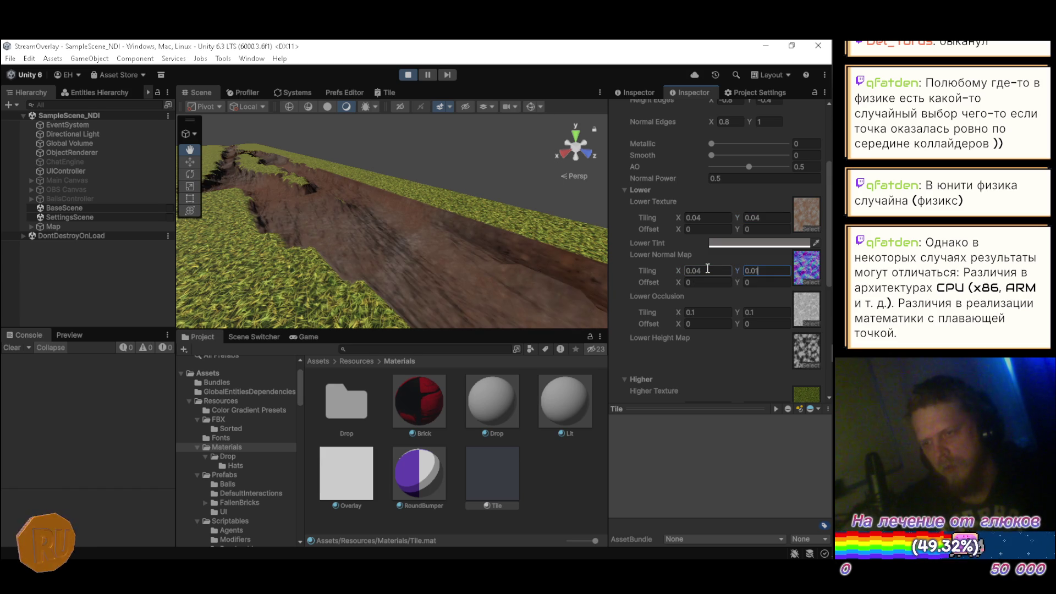
key(Tab)
text(0.04)
right_click(339, 224)
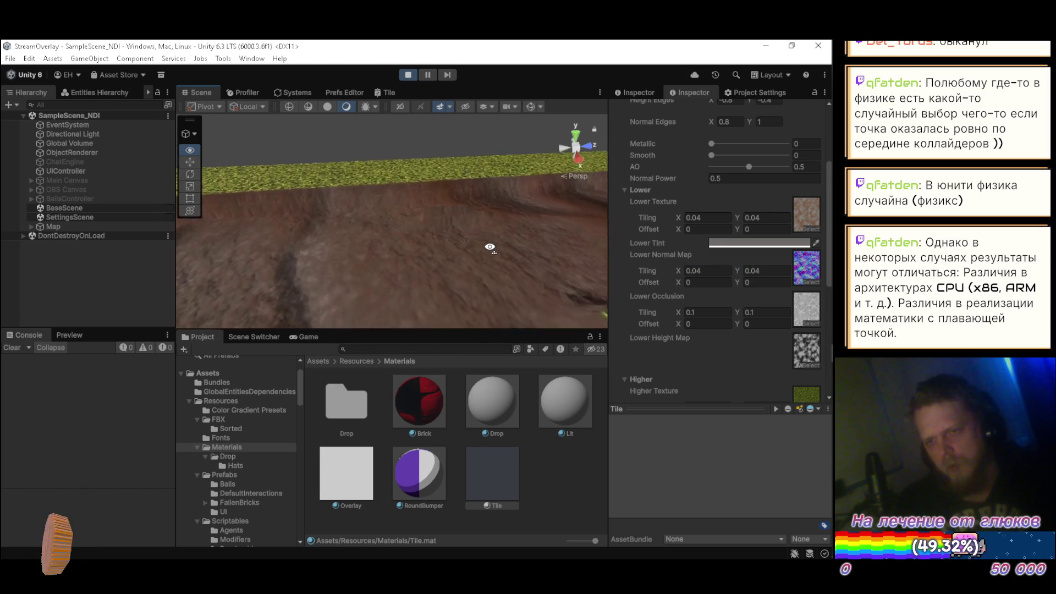
scroll(335, 264, down, 3)
scroll(330, 258, up, 5)
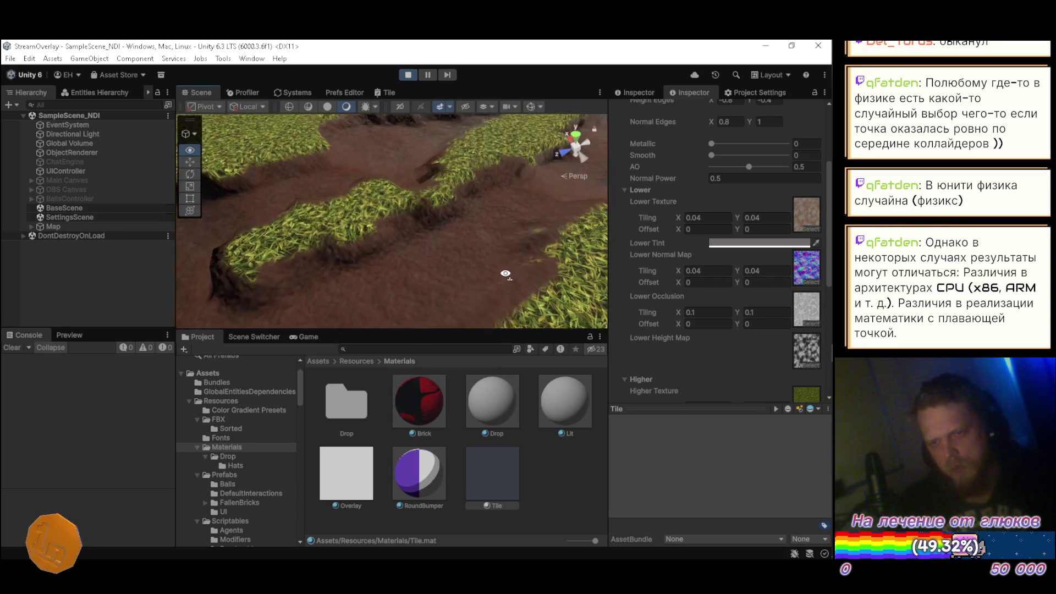
mouse_move(506, 266)
mouse_down()
mouse_move(396, 264)
mouse_move(424, 264)
mouse_move(550, 192)
mouse_up()
Step: Set Lower Texture, Normal Map and Occlusion tiling to 0.05 and orbit over the trench
click(709, 218)
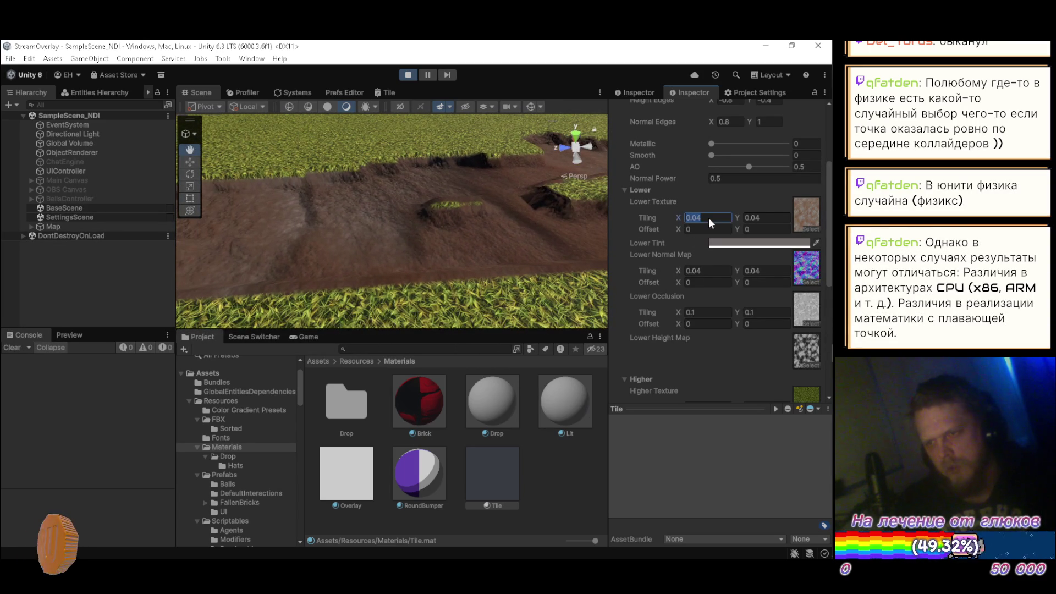
text(0.05)
key(Tab)
text(0.05)
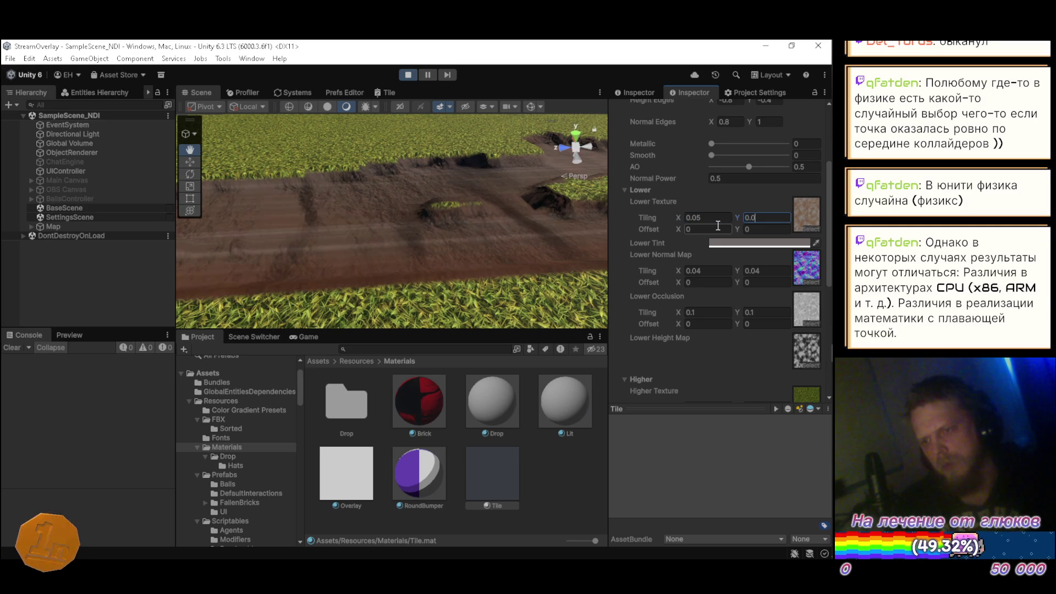
click(726, 269)
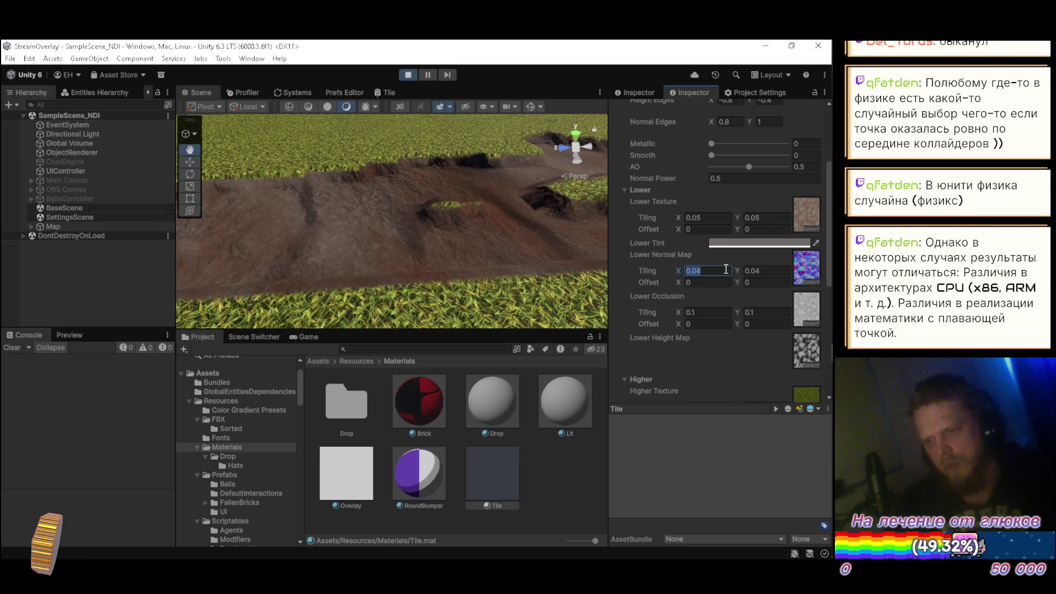
text(0.05)
key(Tab)
text(0.05)
click(718, 310)
text(0)
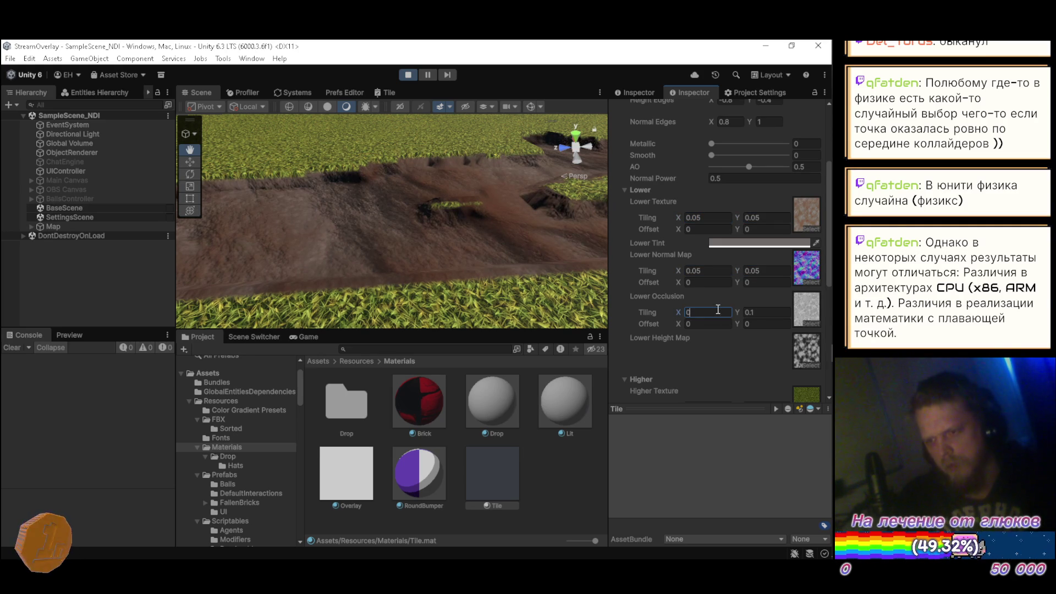
text(.05)
key(Tab)
text(0.058)
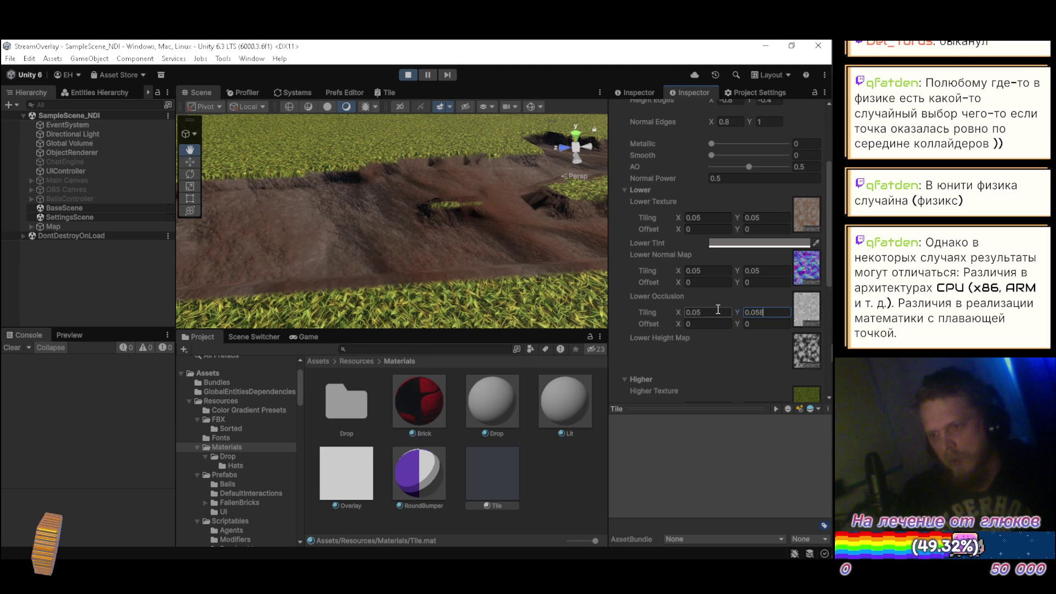
key(BackSpace)
mouse_move(593, 265)
mouse_down()
mouse_move(418, 193)
mouse_move(490, 165)
mouse_move(538, 201)
mouse_move(274, 242)
mouse_move(306, 220)
mouse_move(462, 275)
mouse_move(539, 233)
mouse_move(552, 203)
mouse_move(528, 165)
mouse_move(494, 176)
mouse_move(605, 192)
mouse_up()
mouse_move(670, 193)
mouse_down()
mouse_move(708, 190)
mouse_move(675, 176)
mouse_move(538, 270)
mouse_move(619, 201)
mouse_move(358, 229)
mouse_move(360, 219)
mouse_up()
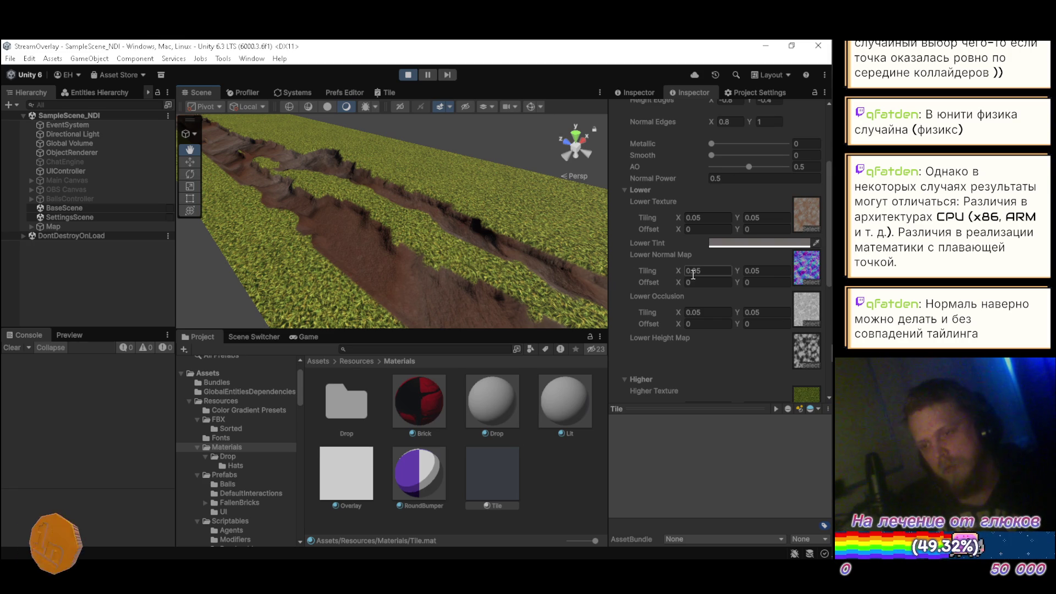
Step: Darken the path material's Lower Tint toward dark red and orbit to judge it
click(742, 243)
mouse_move(748, 275)
mouse_down()
mouse_move(760, 265)
mouse_move(774, 284)
mouse_move(737, 282)
mouse_up()
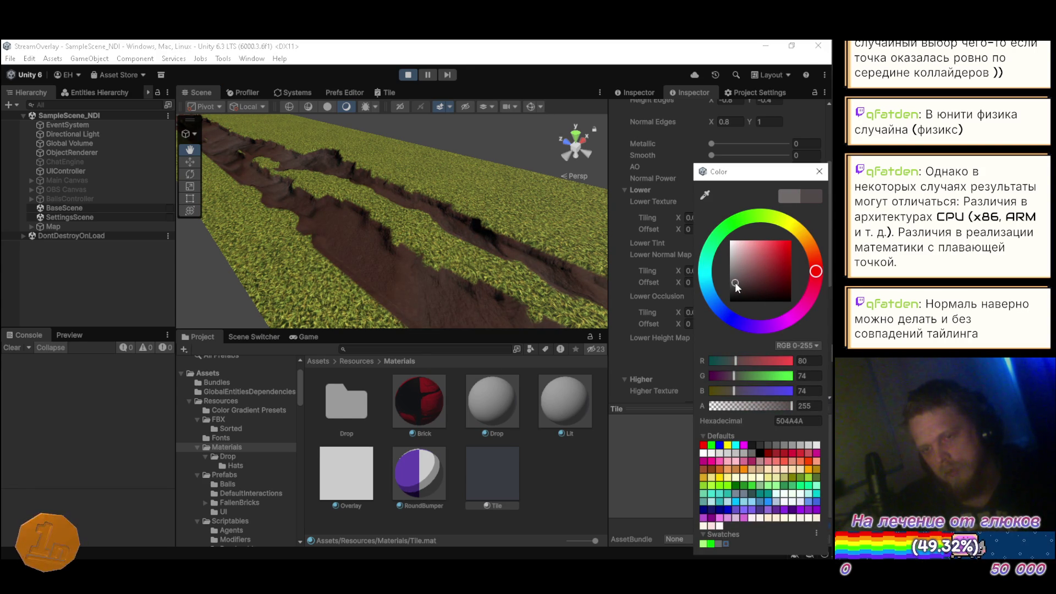
mouse_move(418, 231)
mouse_down()
mouse_move(401, 233)
mouse_move(489, 220)
mouse_move(323, 204)
mouse_move(283, 217)
mouse_move(559, 248)
mouse_up()
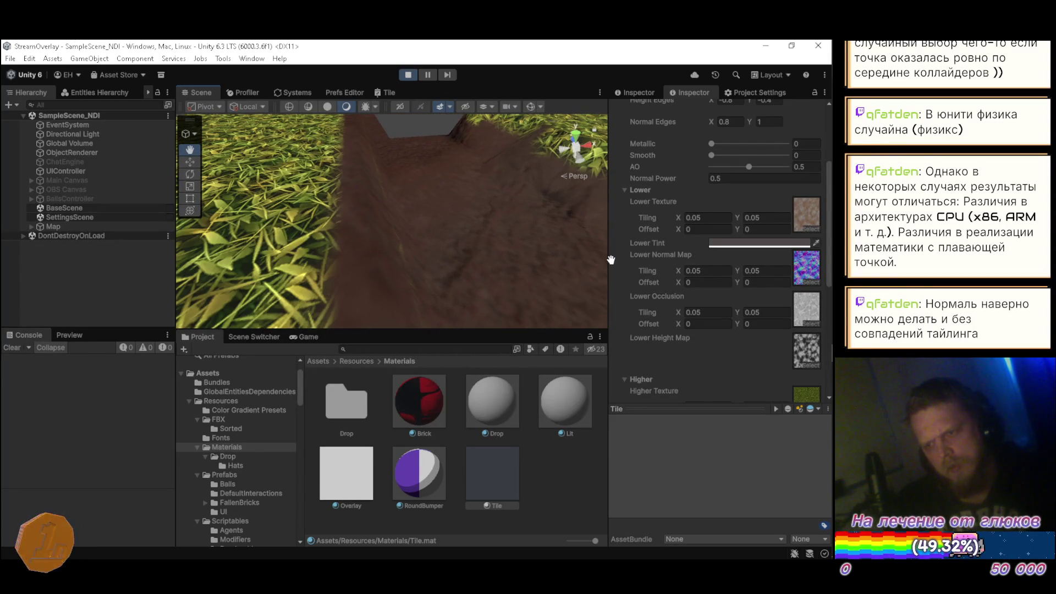
Step: Change the Lower Tint to a muted greenish grey around 646F62, then view the path from above
click(726, 243)
mouse_move(817, 272)
mouse_down()
mouse_move(792, 227)
mouse_move(744, 210)
mouse_up()
drag(742, 282, 740, 283)
drag(737, 275, 737, 275)
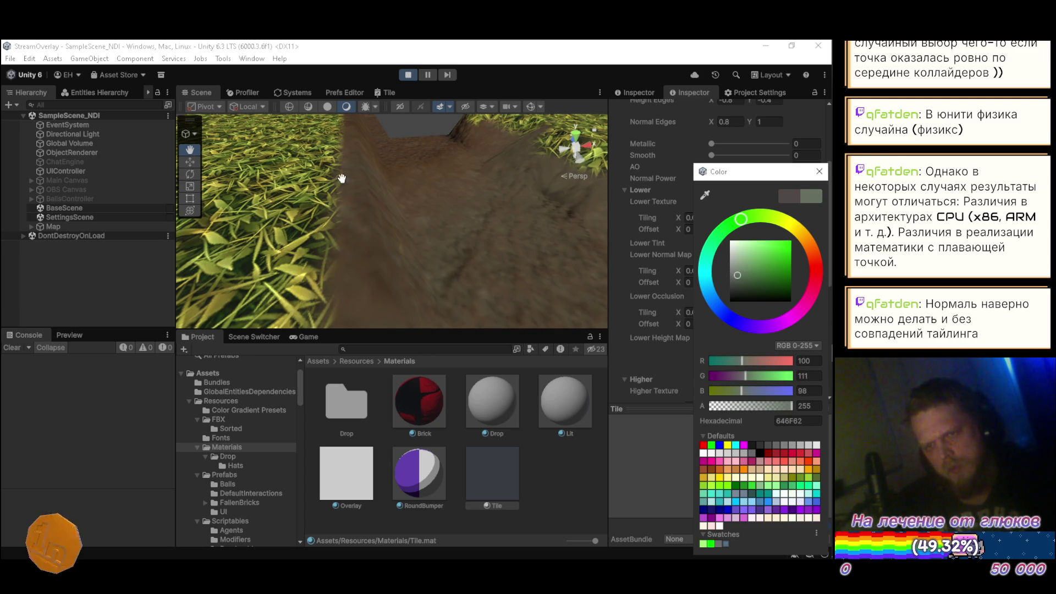
click(700, 107)
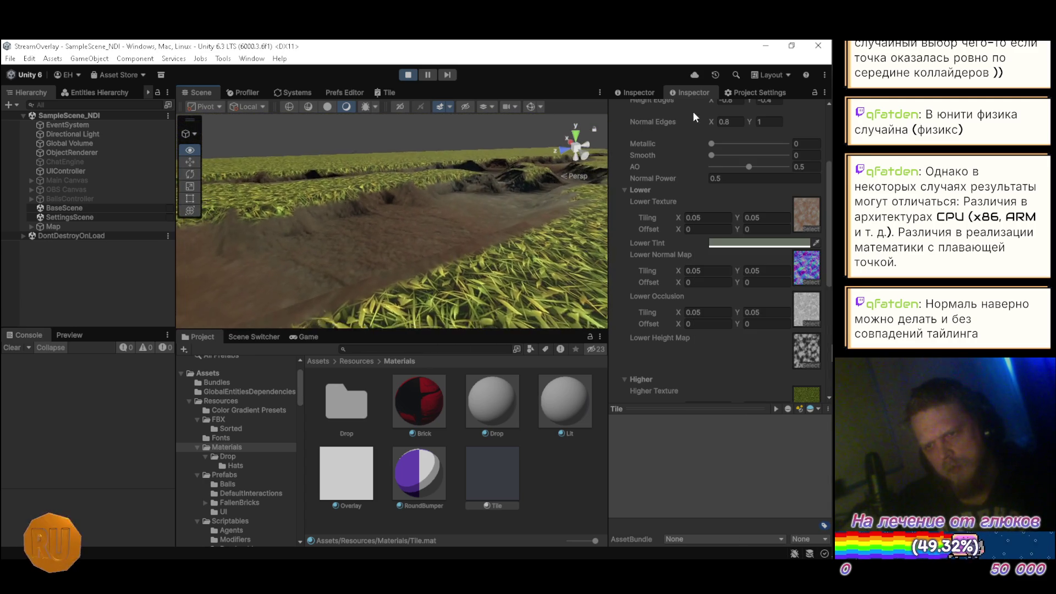
mouse_move(330, 143)
mouse_down()
mouse_move(301, 198)
mouse_move(318, 249)
mouse_move(639, 283)
mouse_up()
mouse_move(418, 231)
mouse_down()
mouse_move(456, 240)
mouse_move(538, 172)
mouse_move(545, 188)
mouse_move(262, 190)
mouse_move(259, 181)
mouse_move(569, 251)
mouse_move(605, 220)
mouse_up()
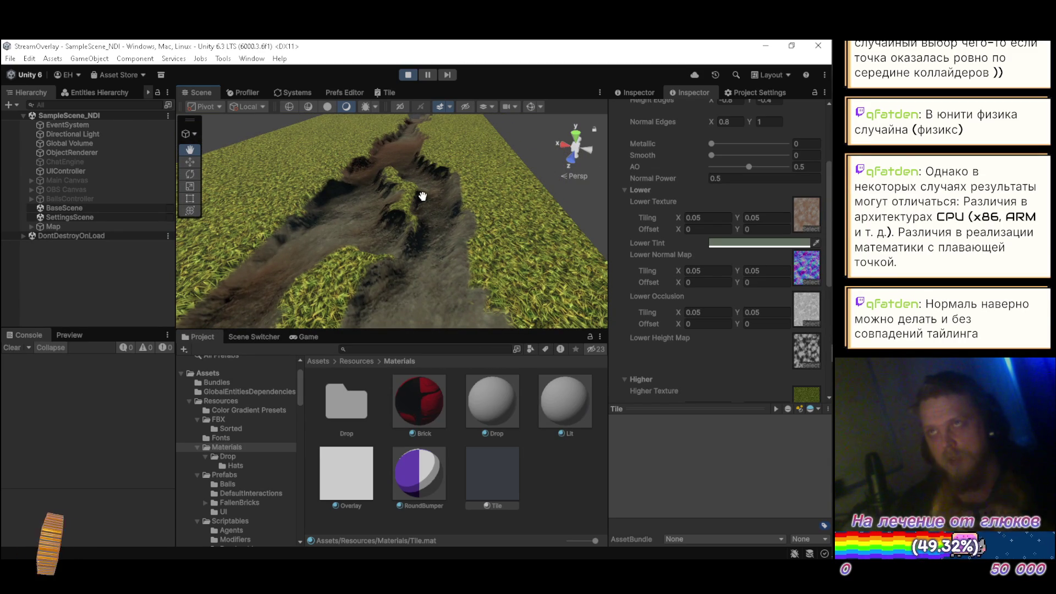
Step: Maximize the Scene view and fly the camera along the green-tinted rocky dirt trench
double_click(207, 91)
mouse_move(393, 195)
mouse_down()
mouse_move(286, 203)
mouse_move(212, 228)
mouse_move(189, 198)
mouse_move(466, 259)
mouse_move(420, 271)
mouse_move(446, 294)
mouse_move(555, 267)
mouse_move(573, 285)
mouse_move(609, 246)
mouse_move(594, 278)
mouse_move(355, 375)
mouse_move(283, 365)
mouse_move(389, 279)
mouse_move(449, 263)
mouse_up()
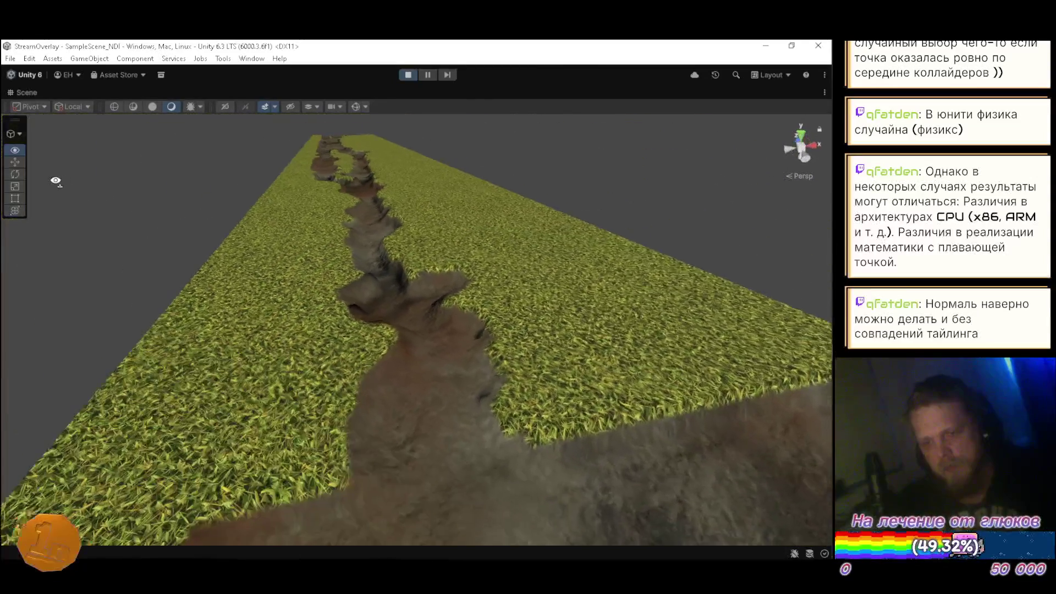
mouse_move(36, 172)
mouse_down()
mouse_move(297, 245)
mouse_move(281, 220)
mouse_move(106, 166)
mouse_move(215, 219)
mouse_move(405, 210)
mouse_move(335, 219)
mouse_move(247, 208)
mouse_move(358, 193)
mouse_move(203, 187)
mouse_move(396, 179)
mouse_move(276, 182)
mouse_up()
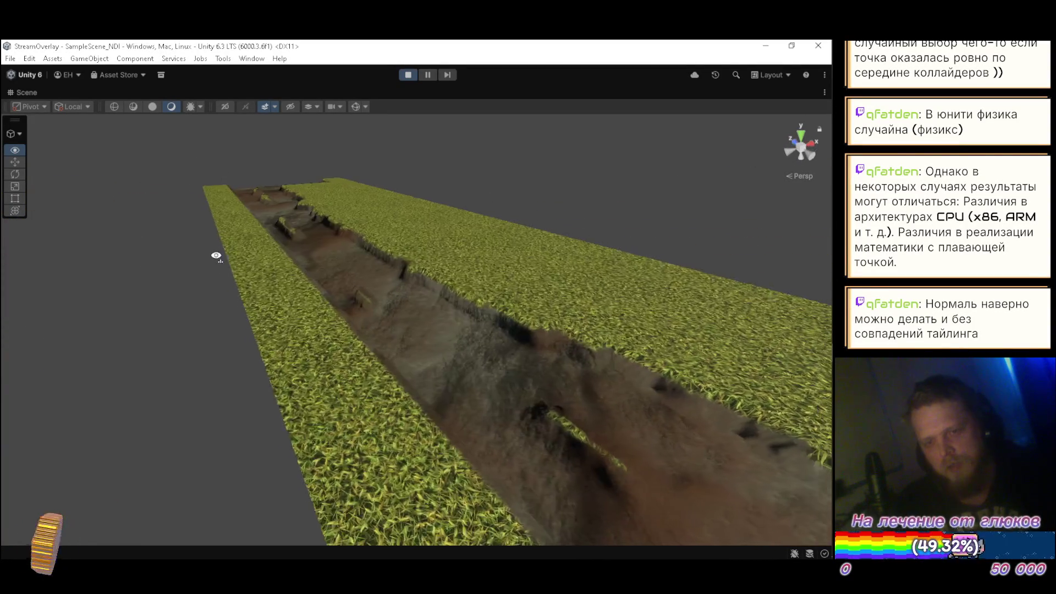
mouse_move(200, 243)
mouse_down()
mouse_move(414, 396)
mouse_move(334, 279)
mouse_move(336, 311)
mouse_move(582, 460)
mouse_move(715, 348)
mouse_move(803, 324)
mouse_move(110, 238)
mouse_move(335, 285)
mouse_move(592, 287)
mouse_move(599, 306)
mouse_move(522, 335)
mouse_up()
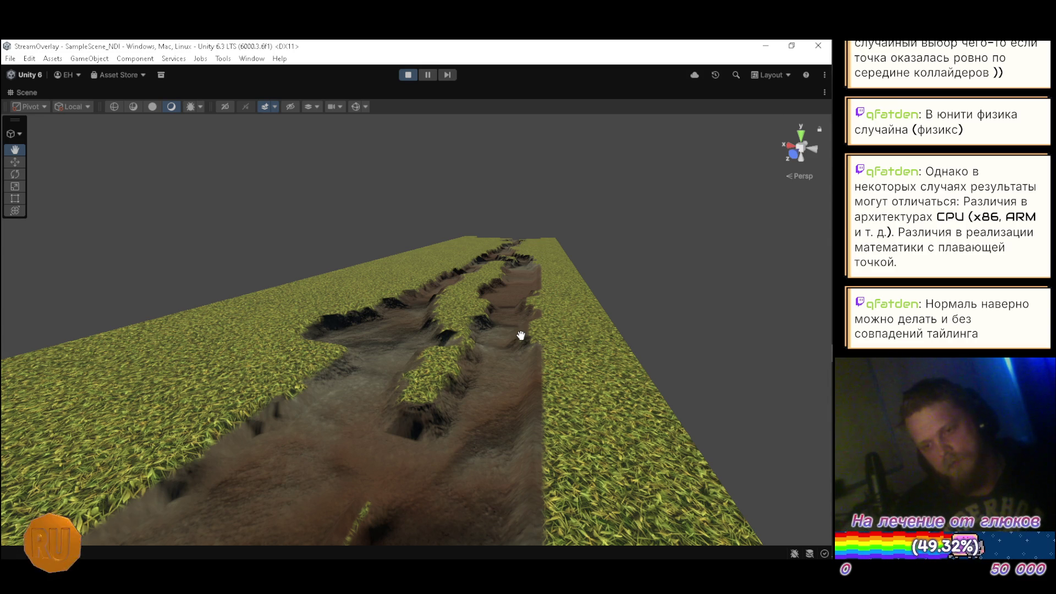
mouse_move(603, 266)
mouse_down()
mouse_move(271, 344)
mouse_move(175, 303)
mouse_move(219, 292)
mouse_move(253, 306)
mouse_move(513, 332)
mouse_move(568, 313)
mouse_move(546, 406)
mouse_move(619, 311)
mouse_up()
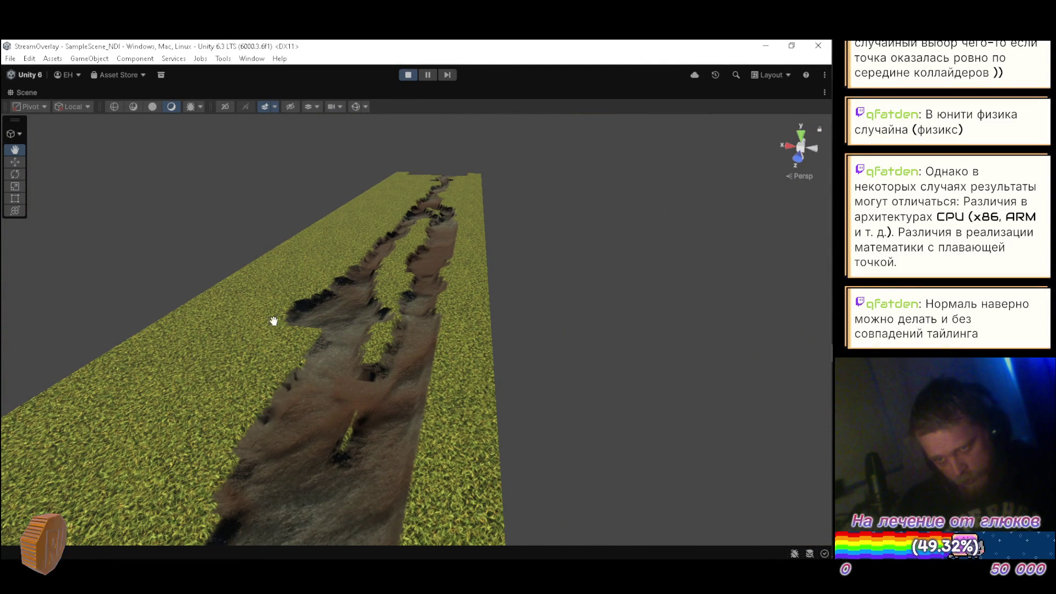
Step: Restore the editor layout and lighten the Lower Tint to pale grey-green 737871
double_click(27, 90)
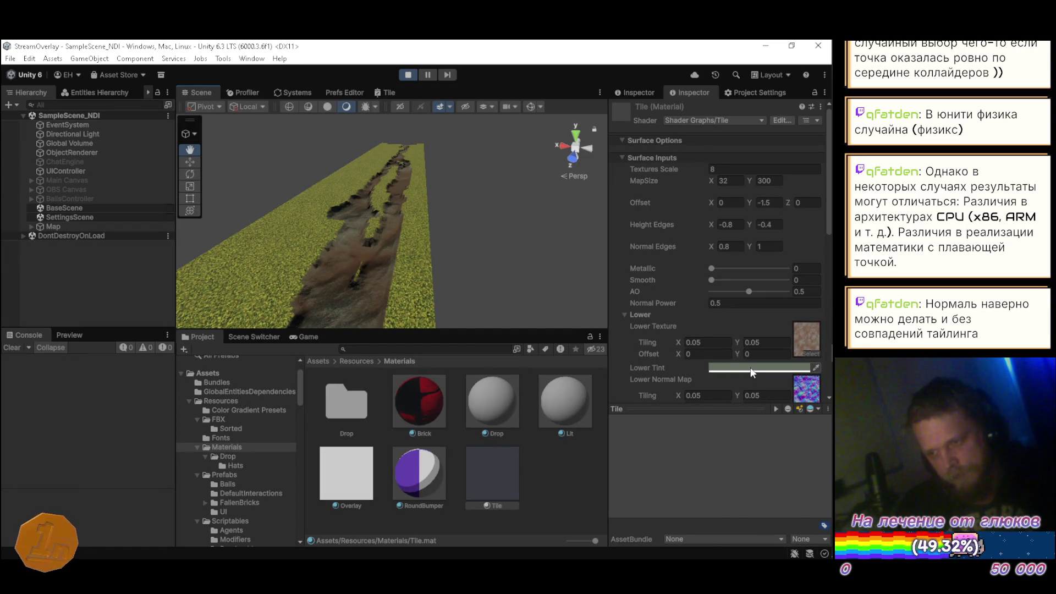
click(752, 368)
mouse_move(745, 274)
mouse_down()
mouse_move(768, 270)
mouse_move(756, 279)
mouse_move(735, 273)
mouse_move(735, 282)
mouse_up()
mouse_move(457, 236)
mouse_down()
mouse_move(417, 255)
mouse_move(255, 170)
mouse_move(565, 165)
mouse_move(440, 214)
mouse_up()
click(746, 368)
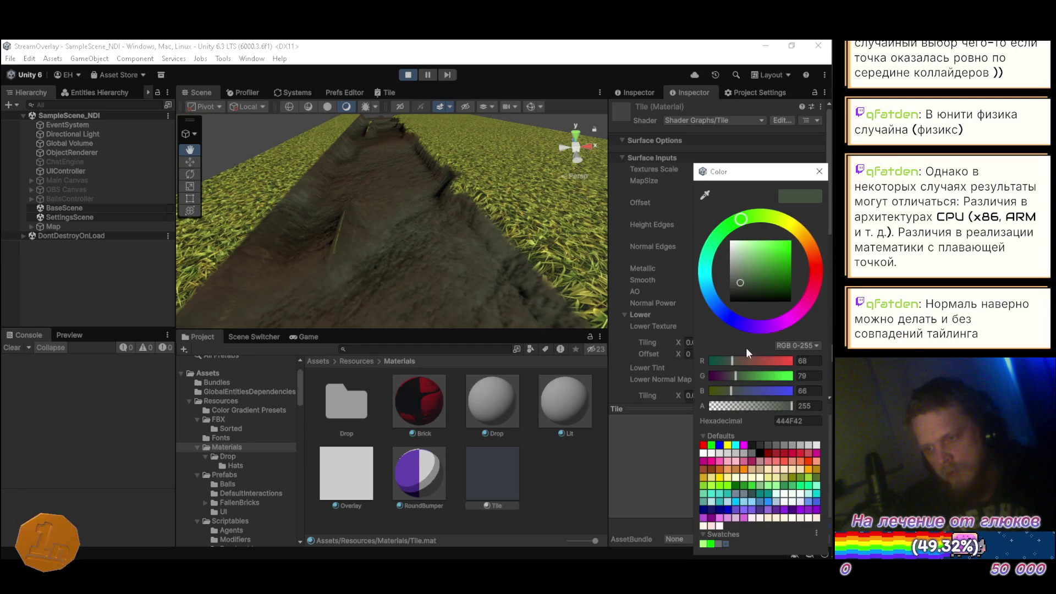
mouse_move(739, 283)
mouse_down()
mouse_move(747, 285)
mouse_move(743, 268)
mouse_move(735, 272)
mouse_up()
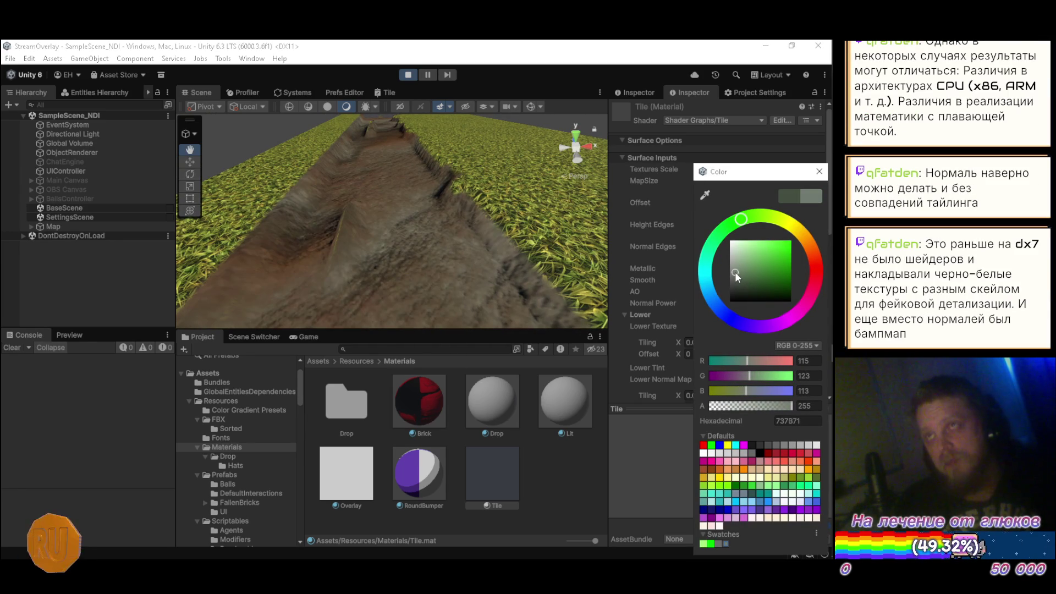
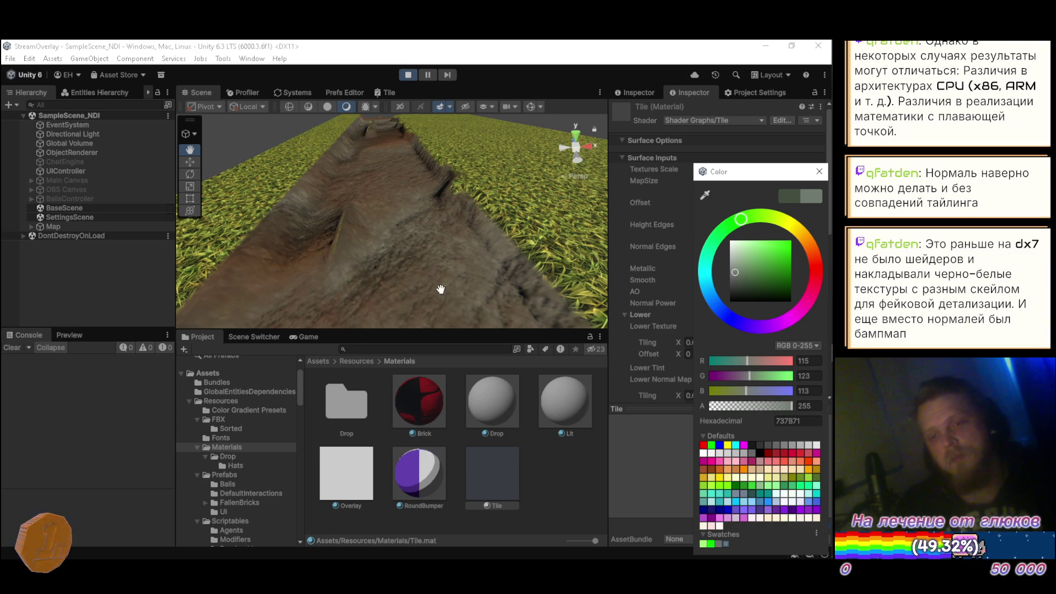
Step: Tint the trench surface 744144, then bring up the Dry Rocky Ground page in Firefox
mouse_move(740, 267)
mouse_down()
mouse_move(816, 226)
mouse_move(764, 267)
mouse_move(756, 255)
mouse_move(759, 274)
mouse_move(705, 279)
mouse_move(741, 338)
mouse_move(770, 338)
mouse_move(806, 300)
mouse_move(804, 269)
mouse_up()
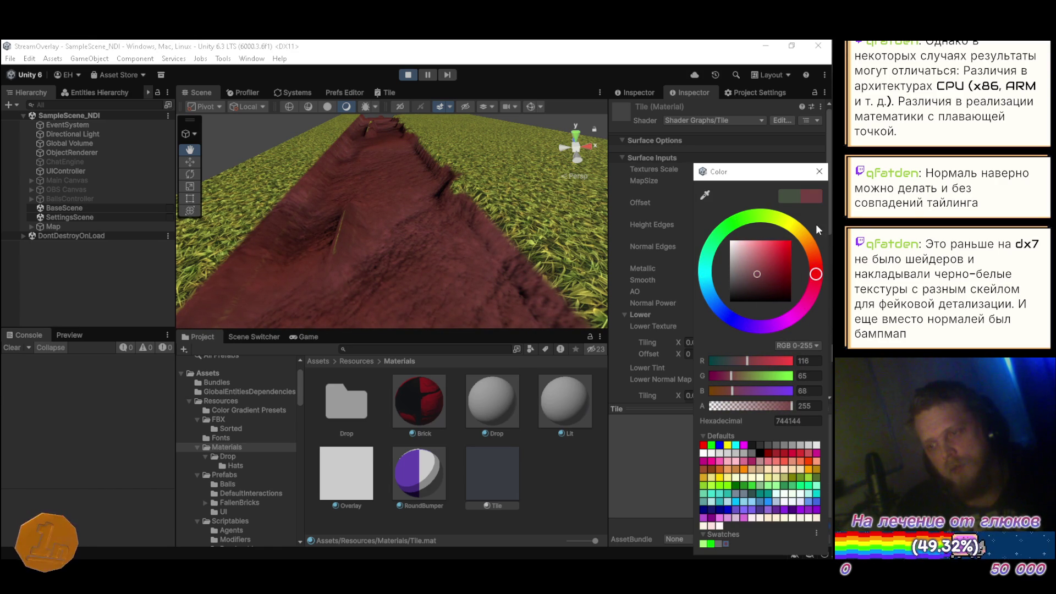
click(808, 105)
click(655, 109)
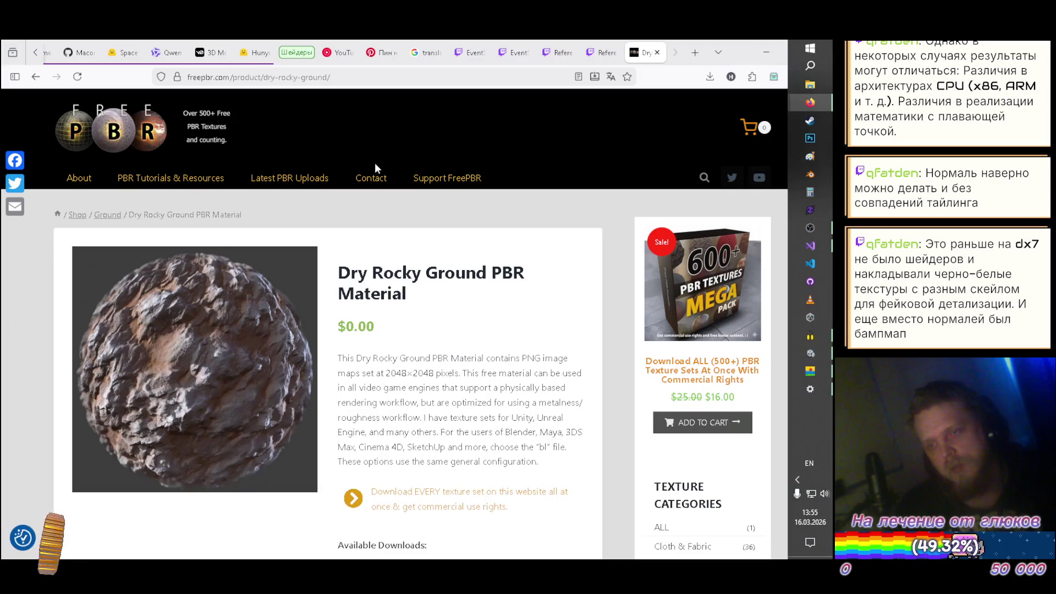
Step: Resume The Stage in YouTube Music, then back in Unity darken the Lower Tint to 382425
click(329, 55)
click(563, 343)
scroll(714, 230, down, 3)
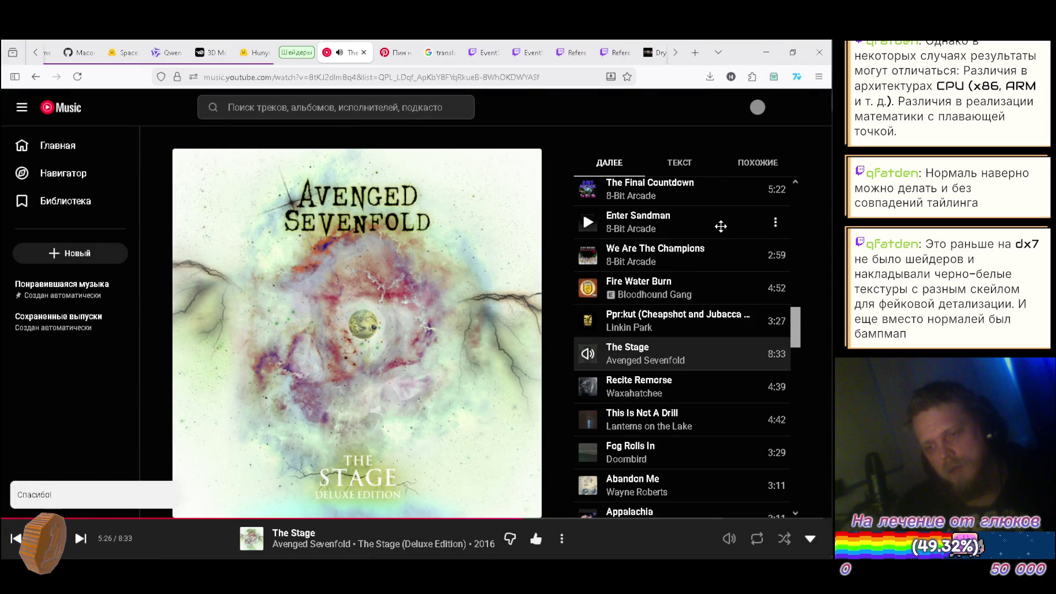
click(765, 53)
click(753, 367)
mouse_move(780, 283)
mouse_down()
mouse_move(758, 272)
mouse_move(768, 281)
mouse_move(751, 288)
mouse_up()
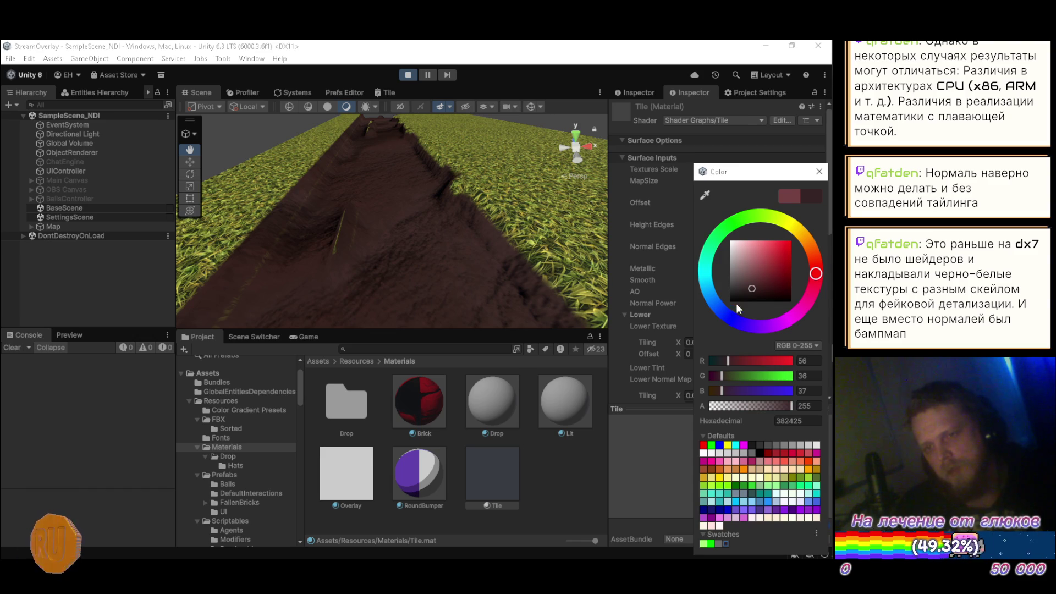
Step: Fine-tune the Lower Tint to deep brown 332425 and view the trench from wider
drag(751, 289, 749, 291)
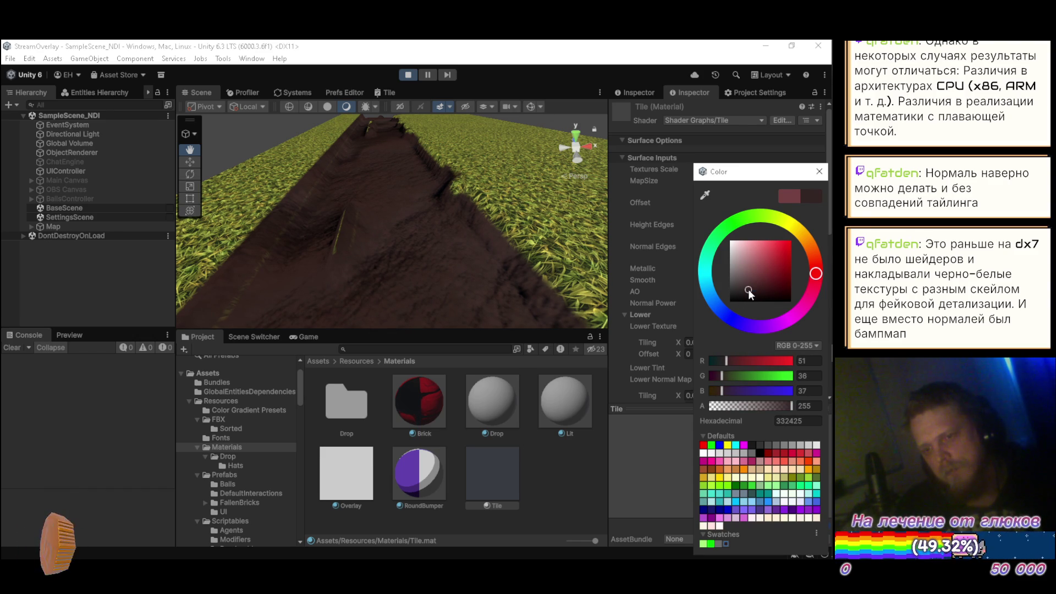
mouse_move(276, 240)
mouse_down()
mouse_move(269, 218)
mouse_move(365, 241)
mouse_move(389, 264)
mouse_move(375, 238)
mouse_move(483, 183)
mouse_move(308, 235)
mouse_move(388, 210)
mouse_move(495, 225)
mouse_up()
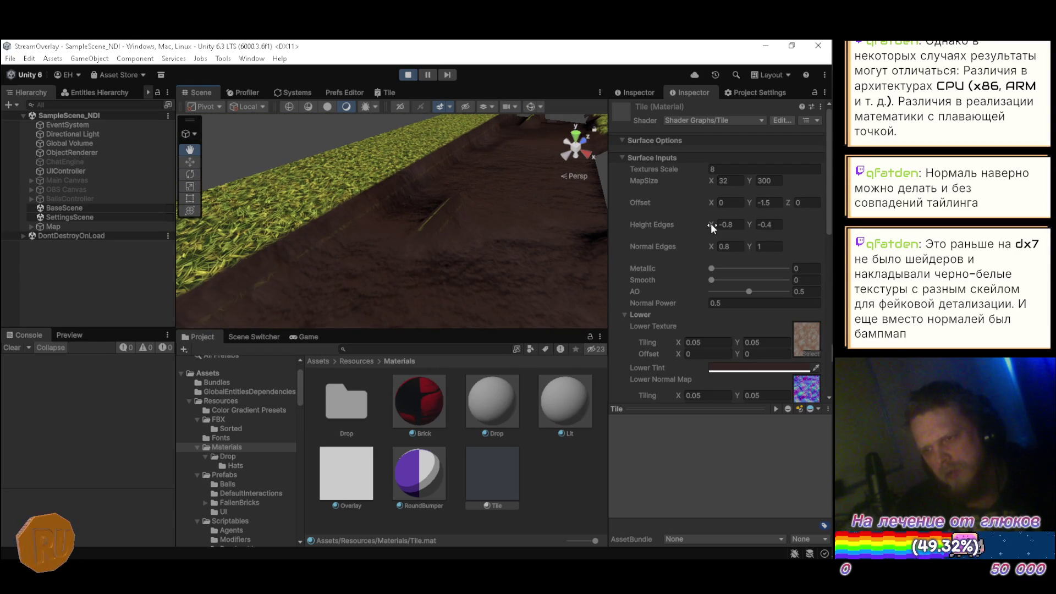
Step: Try Height Edges X values around -0.86 and 0.6, checking the trench edges
drag(705, 224, 739, 226)
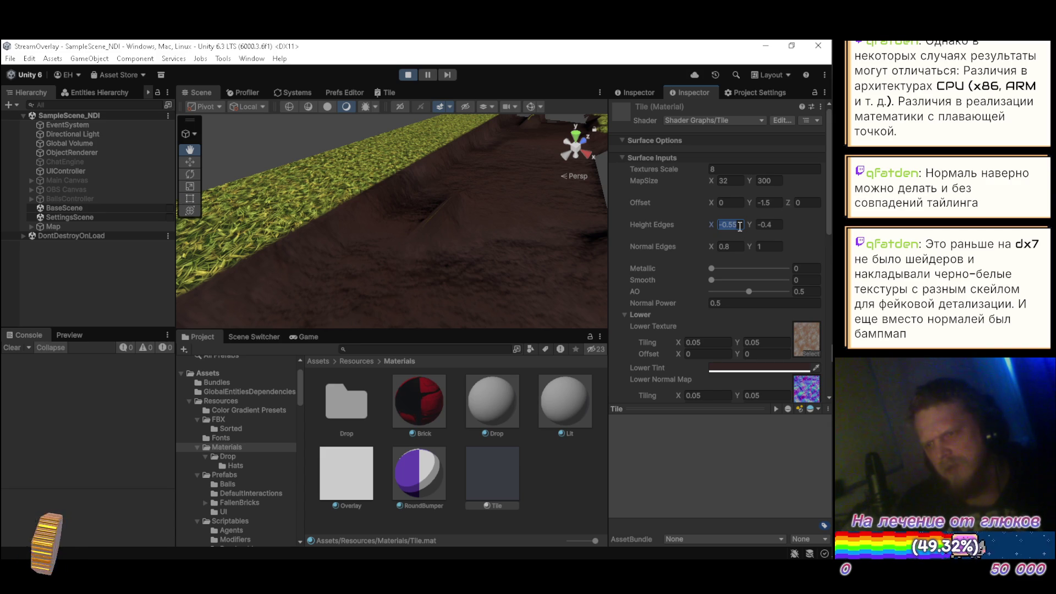
text(0.6)
mouse_move(308, 231)
mouse_down()
mouse_move(283, 238)
mouse_move(290, 259)
mouse_move(382, 174)
mouse_move(446, 231)
mouse_move(526, 212)
mouse_move(605, 233)
mouse_up()
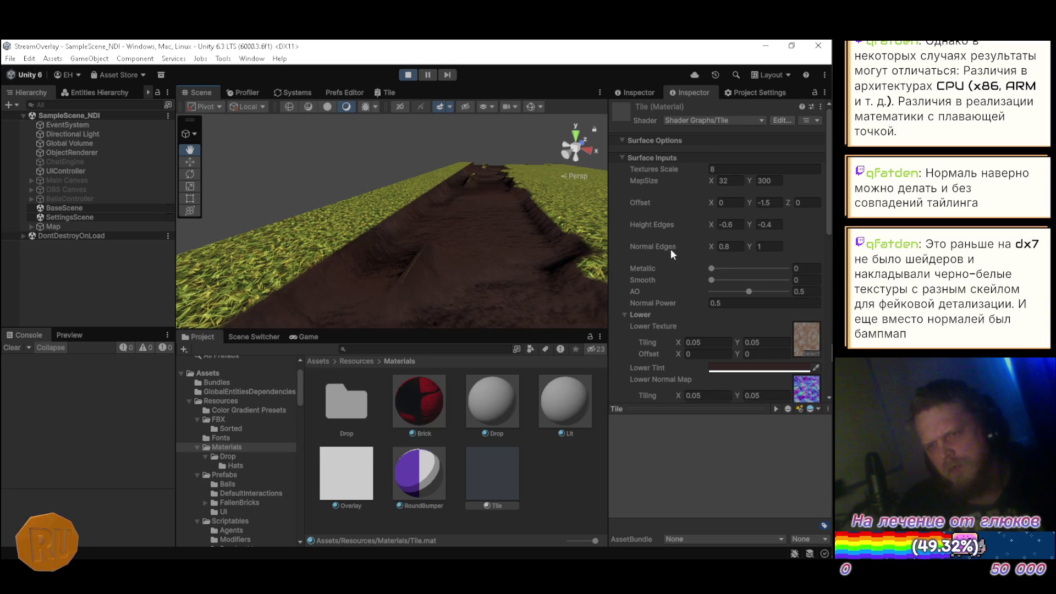
Step: Settle Height Edges X at -0.8 after trying several values
click(737, 225)
text(-0.5)
key(BackSpace)
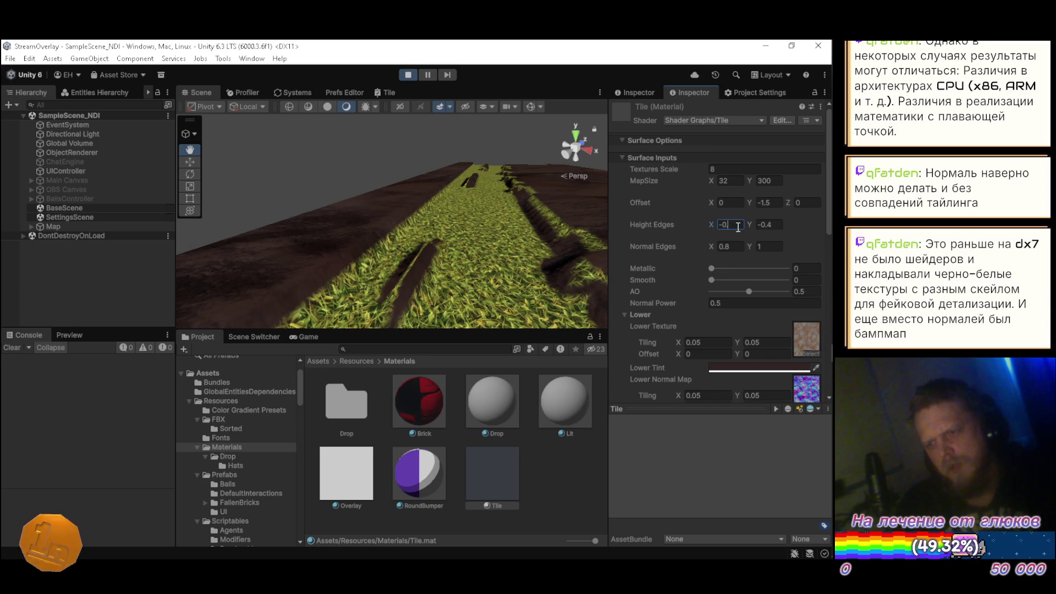
text(65)
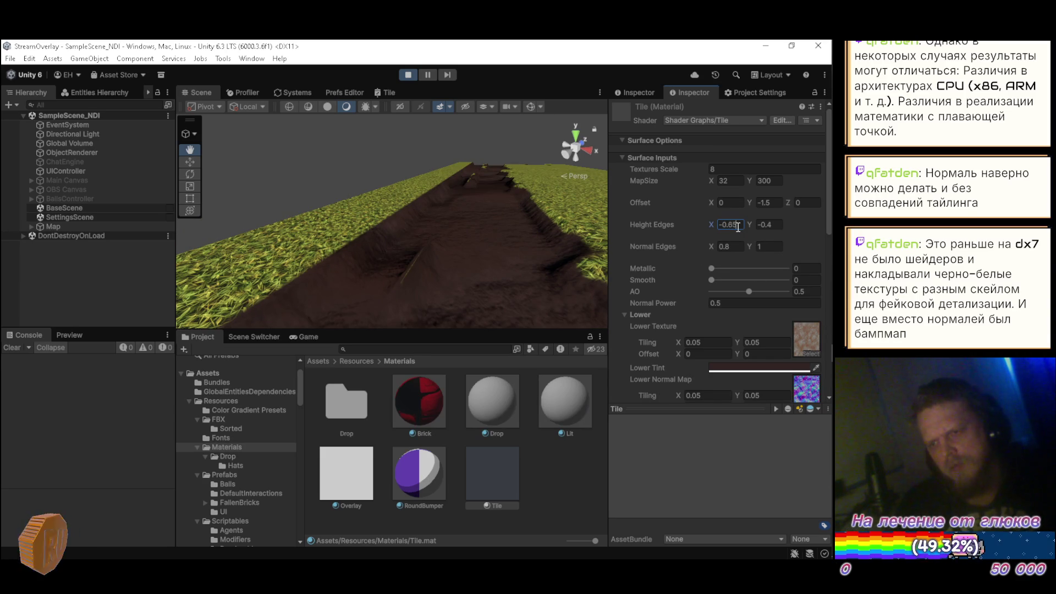
key(BackSpace)
text(1)
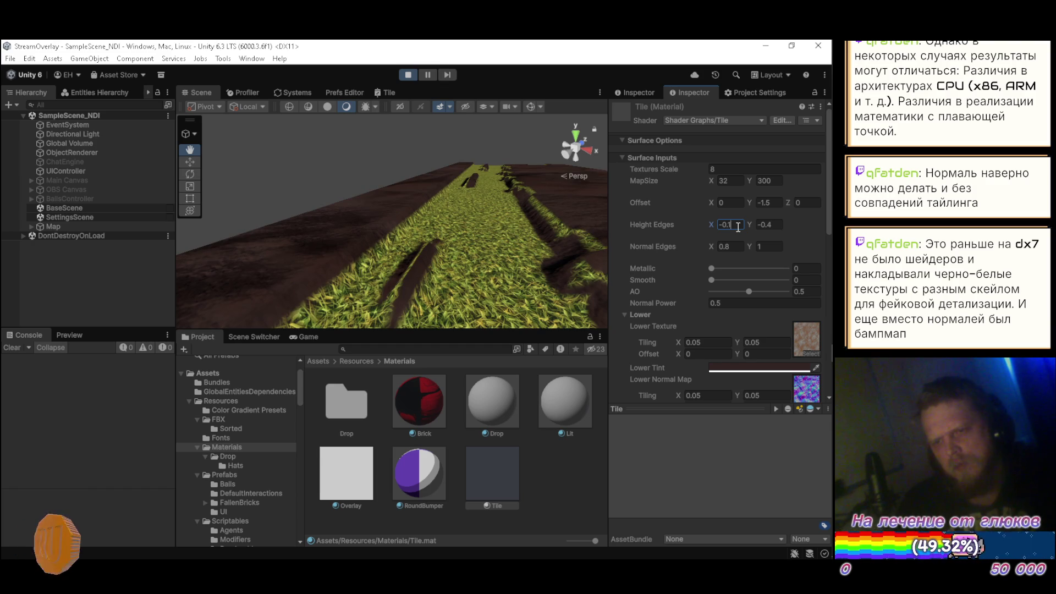
key(BackSpace)
text(2)
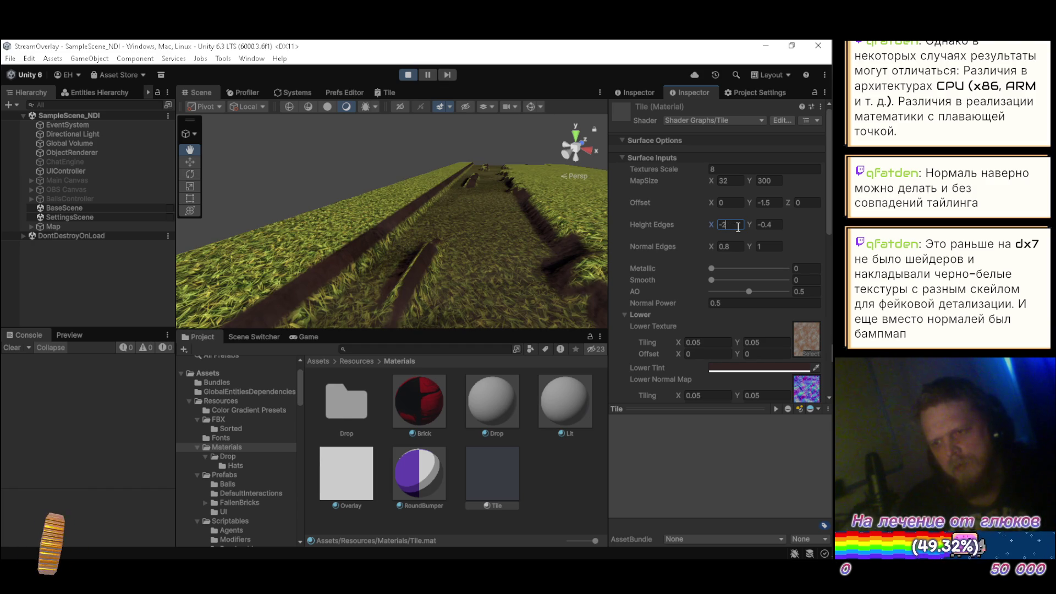
text(1)
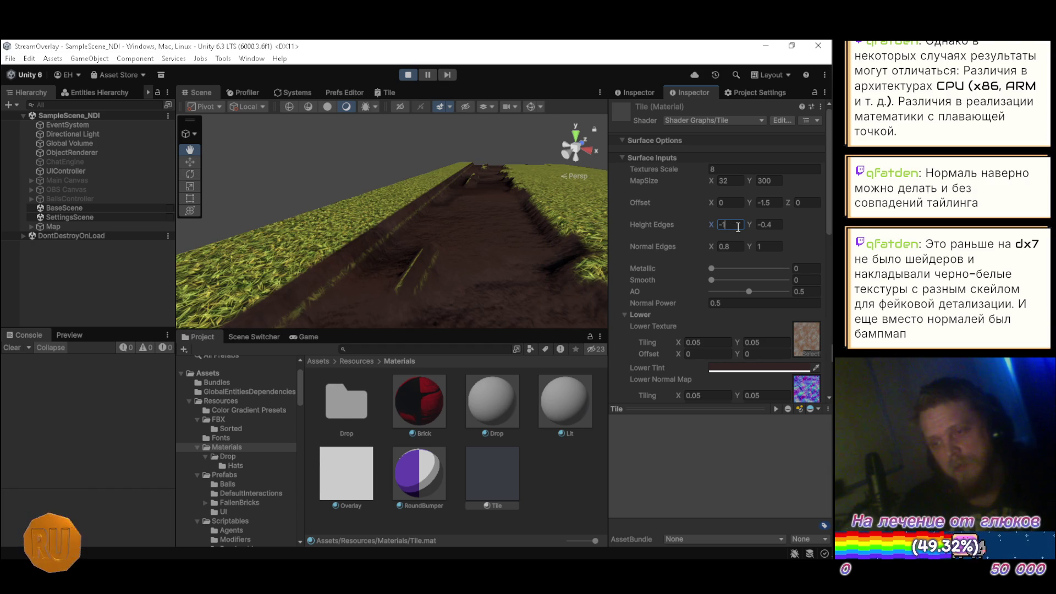
text(.5)
key(BackSpace)
text(2)
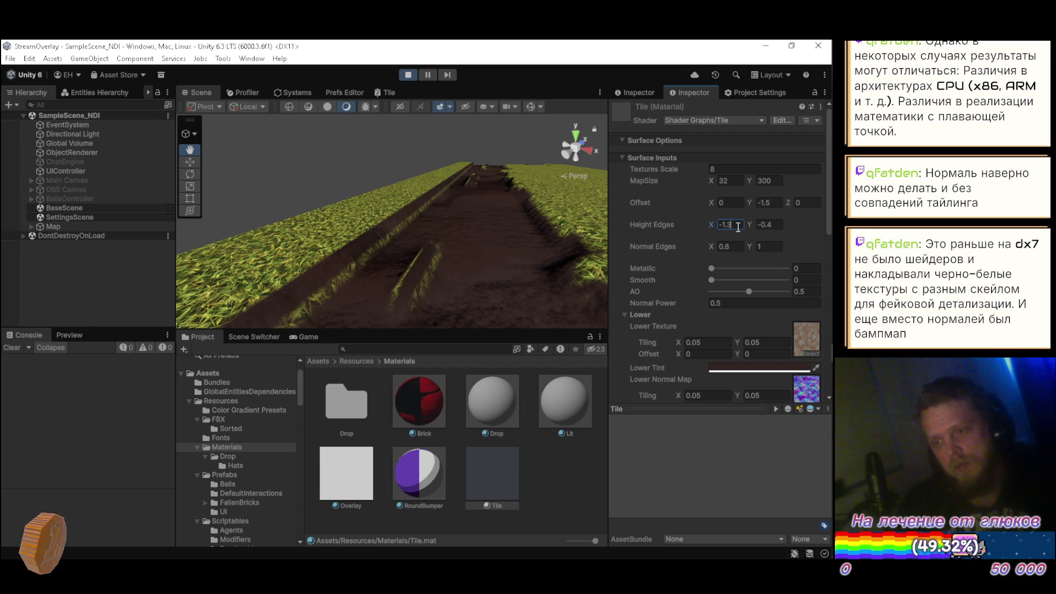
key(BackSpace)
key(BackSpace)
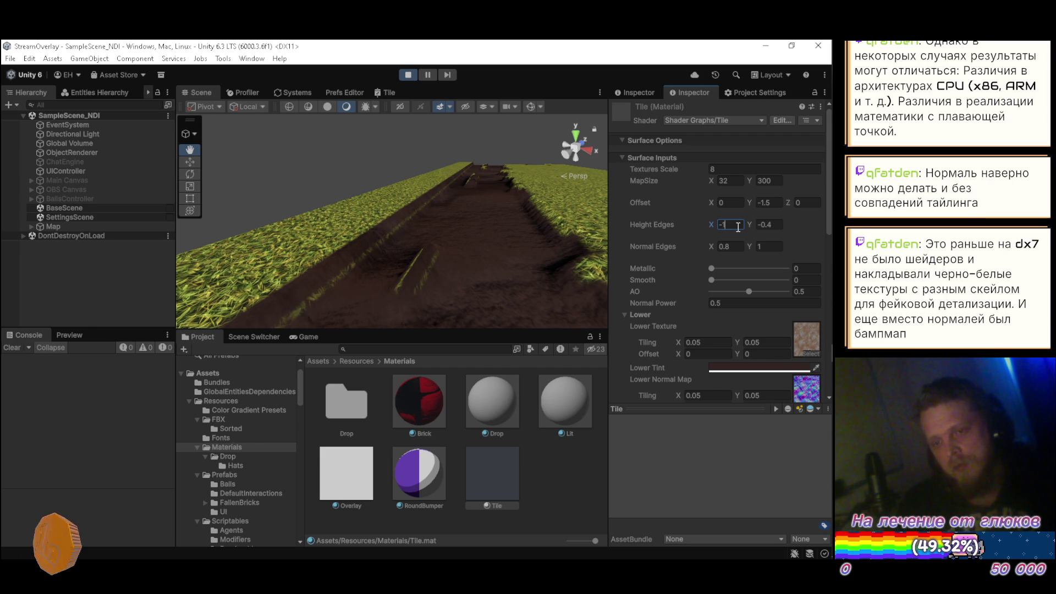
text(4)
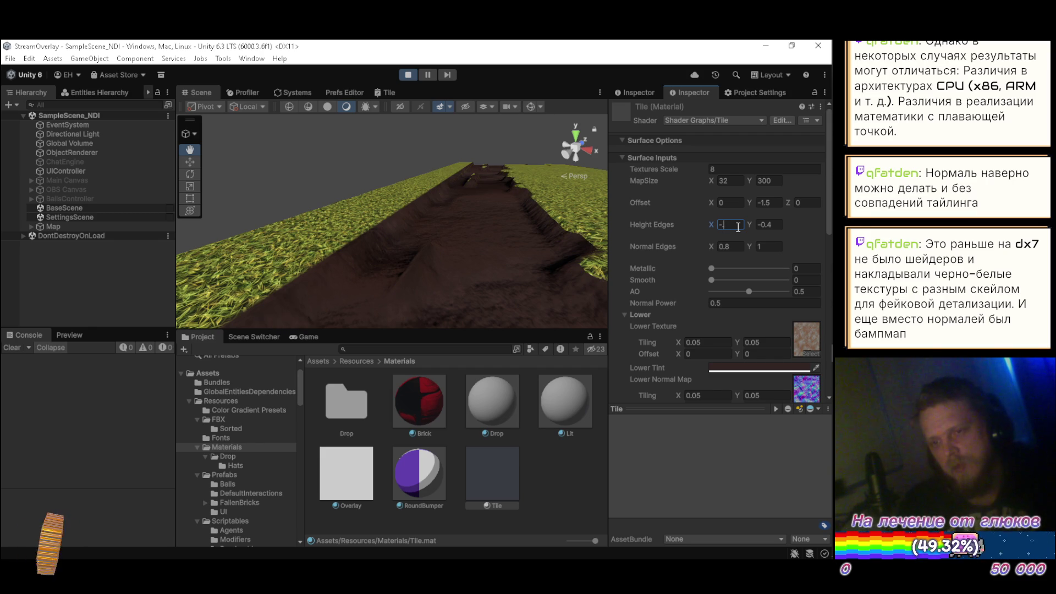
text(8)
key(Tab)
Step: Set Height Edges Y to -0.05 and start lowering Normal Edges X to about 0.44
text(-)
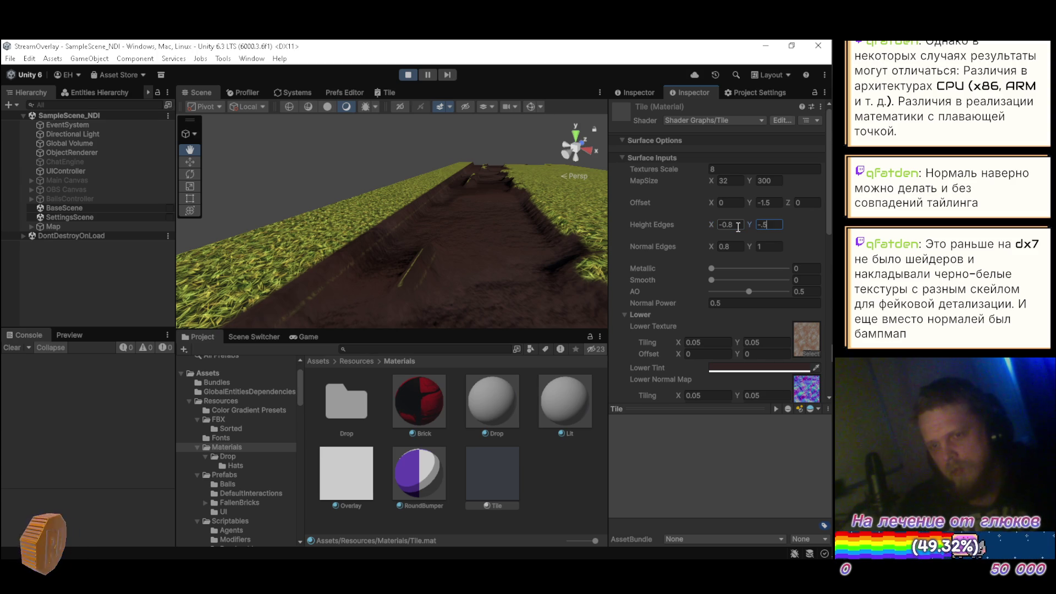
key(BackSpace)
text(1)
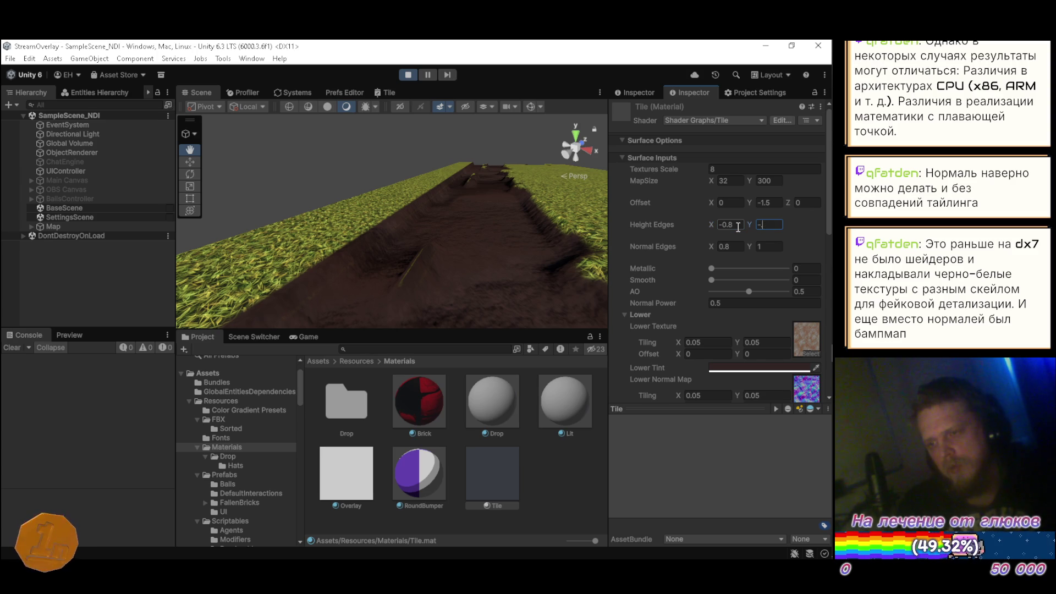
text(0)
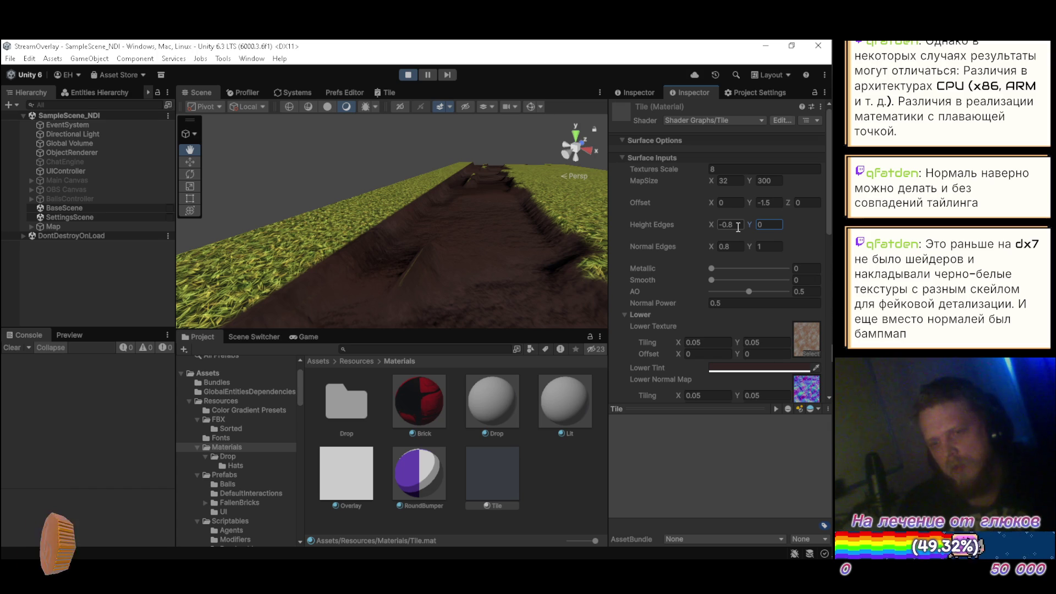
mouse_move(462, 203)
mouse_down()
mouse_move(405, 295)
mouse_move(456, 248)
mouse_move(507, 143)
mouse_move(515, 215)
mouse_move(221, 229)
mouse_move(275, 297)
mouse_move(223, 228)
mouse_move(299, 220)
mouse_move(330, 238)
mouse_move(478, 236)
mouse_up()
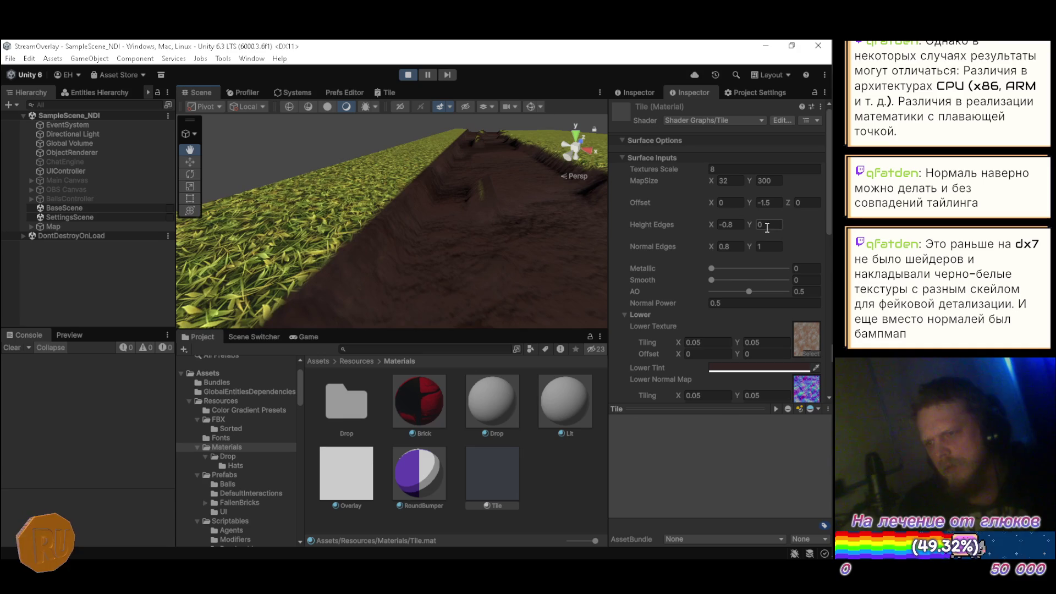
text(-0.05)
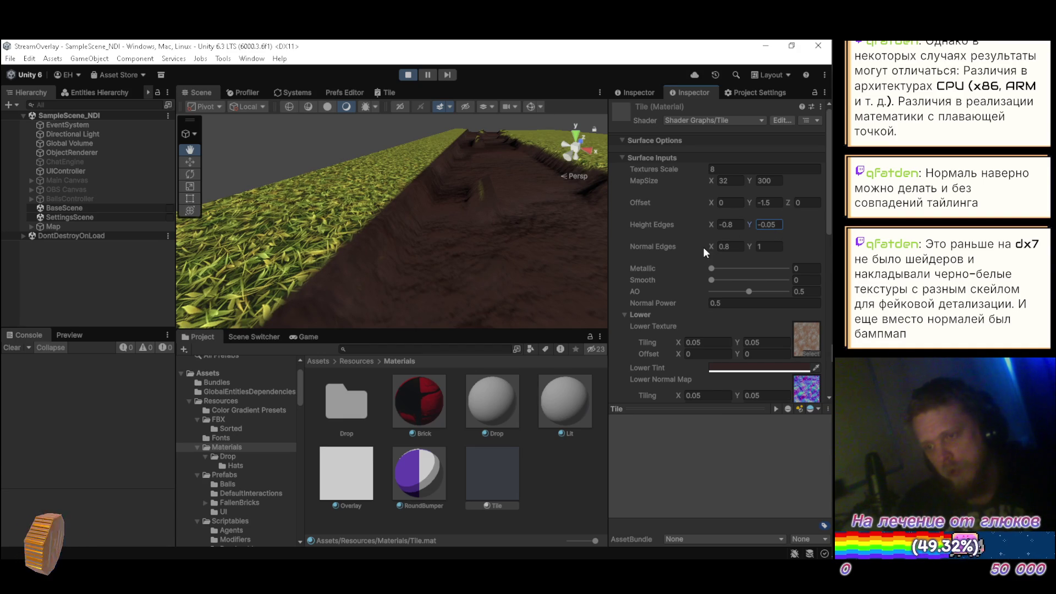
mouse_move(711, 246)
mouse_down()
mouse_move(678, 246)
mouse_move(694, 248)
mouse_up()
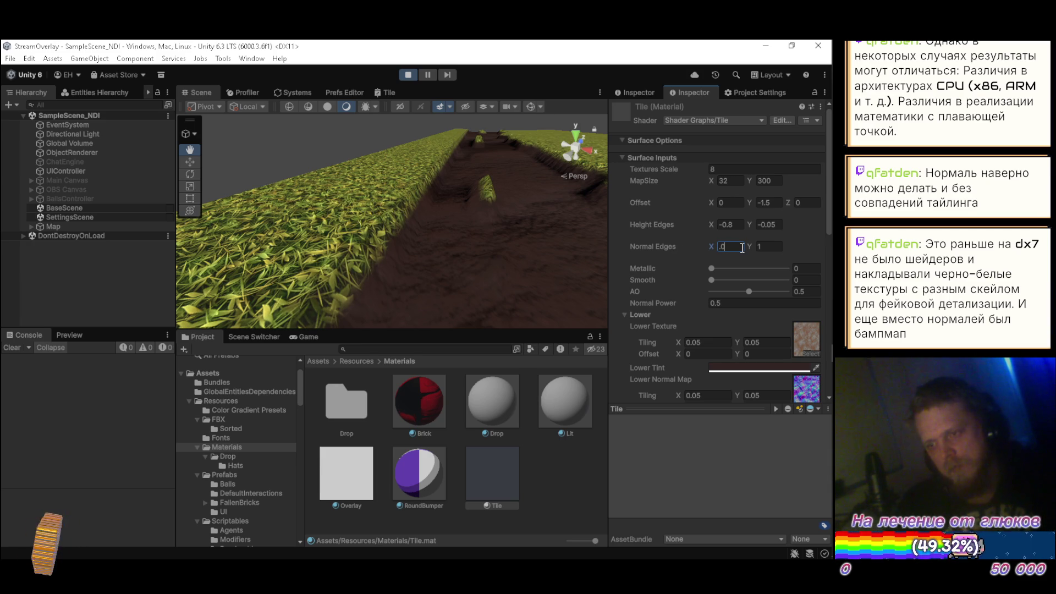
Step: Enter Normal Edges X 0 and Y 0.4, then view the winding trench
text(.8)
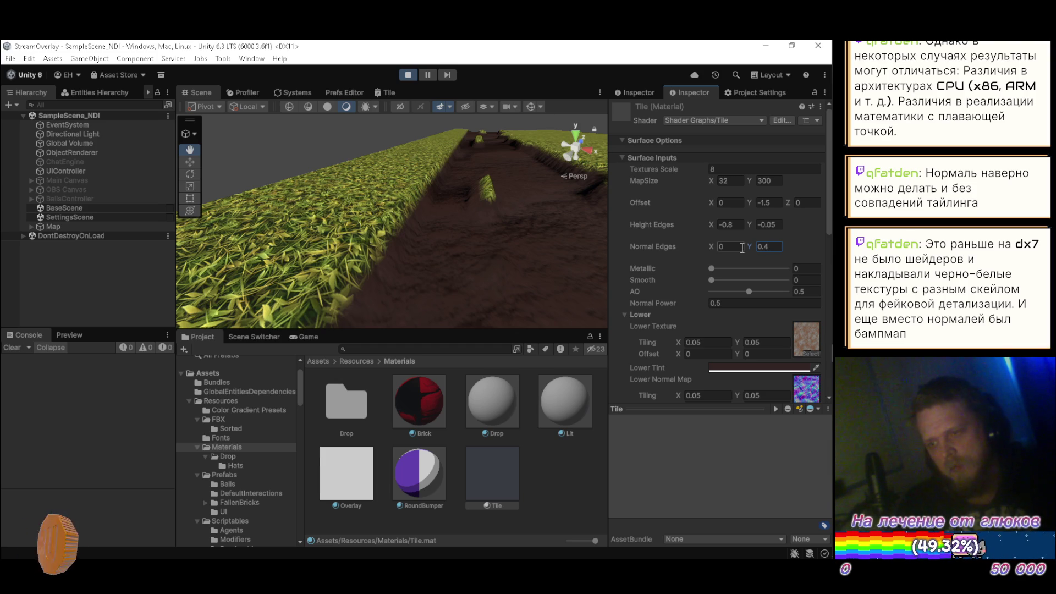
mouse_move(416, 230)
mouse_down()
mouse_move(475, 214)
mouse_move(378, 241)
mouse_move(489, 215)
mouse_move(623, 222)
mouse_move(264, 209)
mouse_move(342, 200)
mouse_move(577, 234)
mouse_move(480, 252)
mouse_move(348, 238)
mouse_move(321, 221)
mouse_move(569, 195)
mouse_move(570, 215)
mouse_move(541, 228)
mouse_move(436, 238)
mouse_move(489, 234)
mouse_up()
Step: Lighten the Lower Tint to 3F2F2F and maximize the Scene view with Shift+Space
click(731, 368)
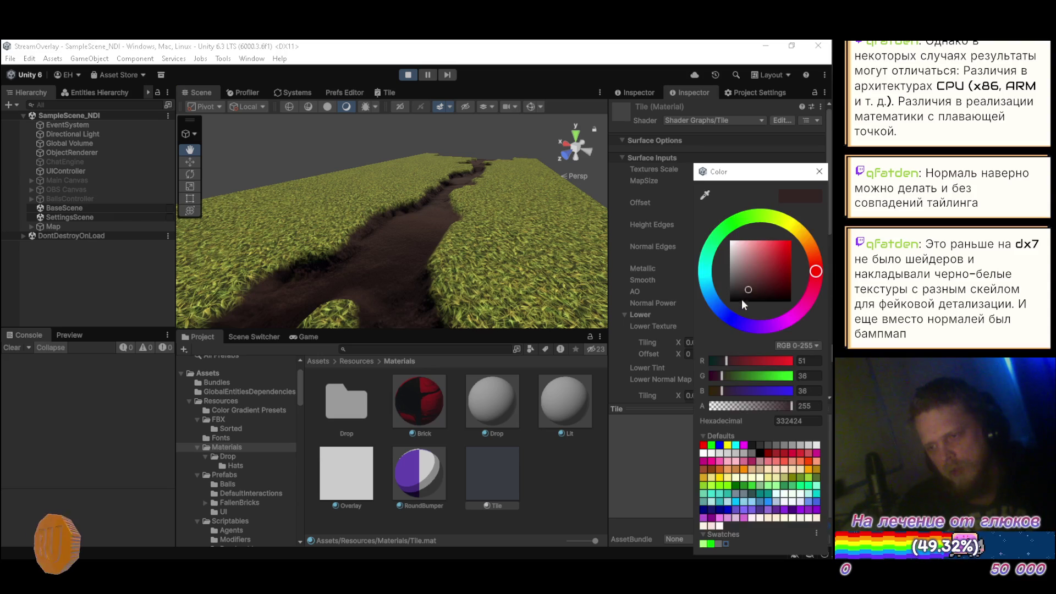
drag(743, 291, 743, 288)
mouse_move(287, 231)
mouse_down()
mouse_move(572, 218)
mouse_move(378, 224)
mouse_move(389, 243)
mouse_move(581, 262)
mouse_move(594, 308)
mouse_up()
key(shift+space)
mouse_move(388, 274)
mouse_down()
mouse_move(483, 302)
mouse_move(538, 365)
mouse_move(568, 347)
mouse_move(596, 370)
mouse_move(556, 384)
mouse_move(90, 353)
mouse_move(25, 259)
mouse_move(92, 294)
mouse_move(193, 302)
mouse_move(213, 314)
mouse_move(179, 327)
mouse_move(188, 354)
mouse_move(175, 330)
mouse_move(278, 321)
mouse_up()
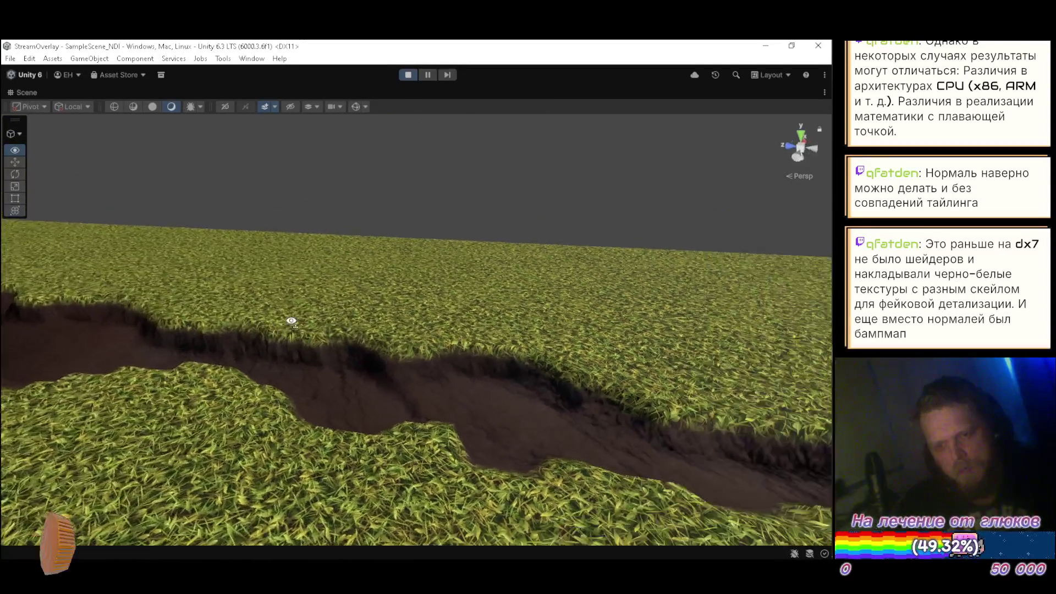
Step: Orbit around the muddy channel from several sides, ending low and close over it
mouse_move(402, 321)
mouse_down()
mouse_move(167, 294)
mouse_move(180, 277)
mouse_up()
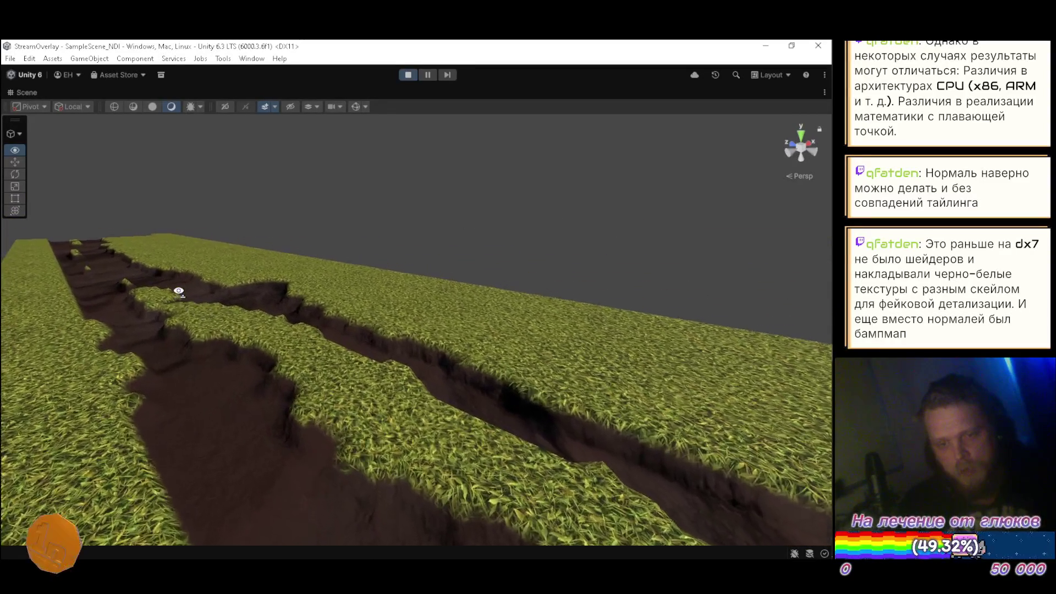
mouse_move(183, 318)
mouse_down()
mouse_move(418, 389)
mouse_move(205, 358)
mouse_move(172, 270)
mouse_up()
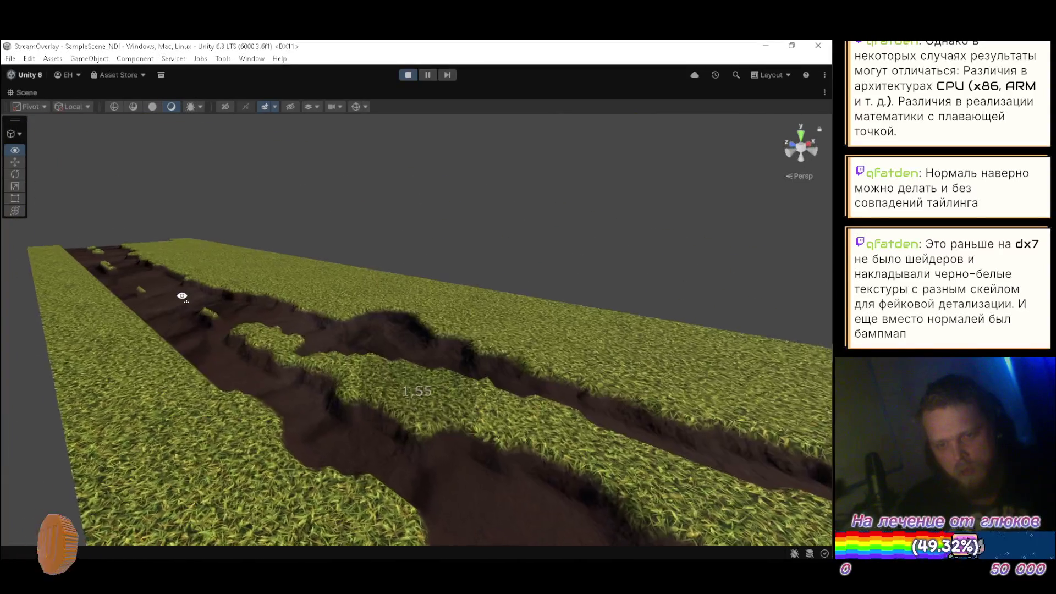
mouse_move(186, 310)
mouse_down()
mouse_move(216, 358)
mouse_move(377, 365)
mouse_move(469, 330)
mouse_move(464, 320)
mouse_move(305, 299)
mouse_up()
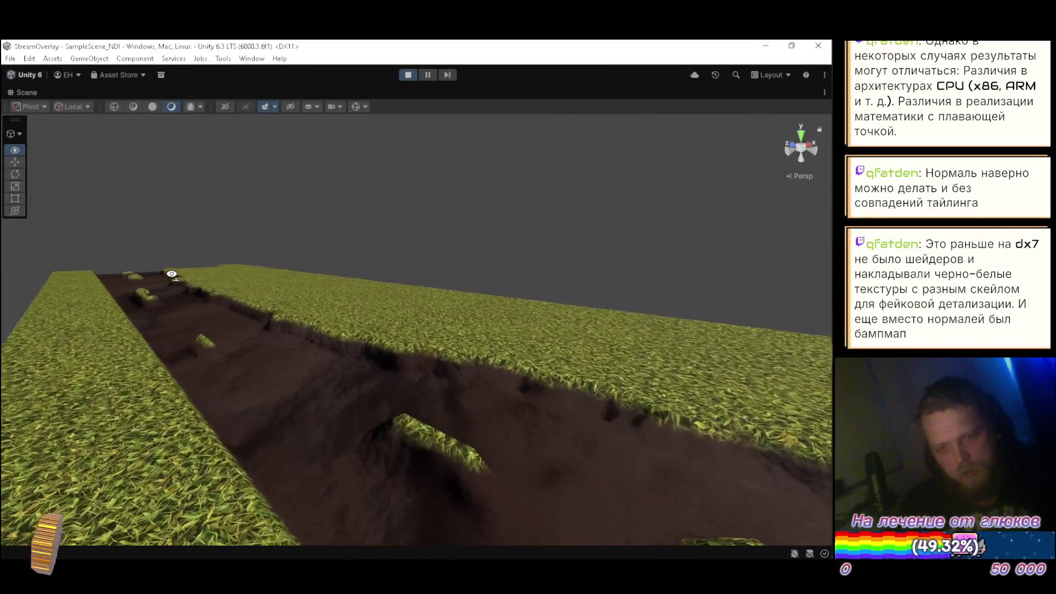
mouse_move(186, 288)
mouse_down()
mouse_move(396, 335)
mouse_move(578, 302)
mouse_move(385, 358)
mouse_move(211, 321)
mouse_move(214, 311)
mouse_move(198, 365)
mouse_move(175, 387)
mouse_move(615, 348)
mouse_move(609, 358)
mouse_move(596, 303)
mouse_move(603, 313)
mouse_move(528, 341)
mouse_move(469, 331)
mouse_move(277, 384)
mouse_up()
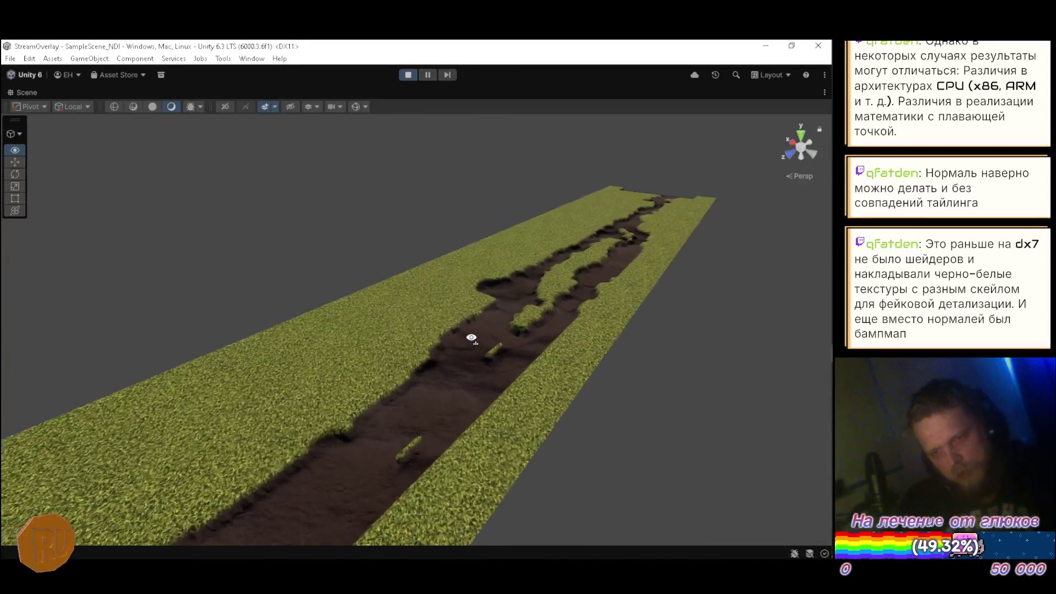
mouse_move(471, 338)
mouse_down()
mouse_move(483, 330)
mouse_move(502, 372)
mouse_move(545, 368)
mouse_move(564, 274)
mouse_up()
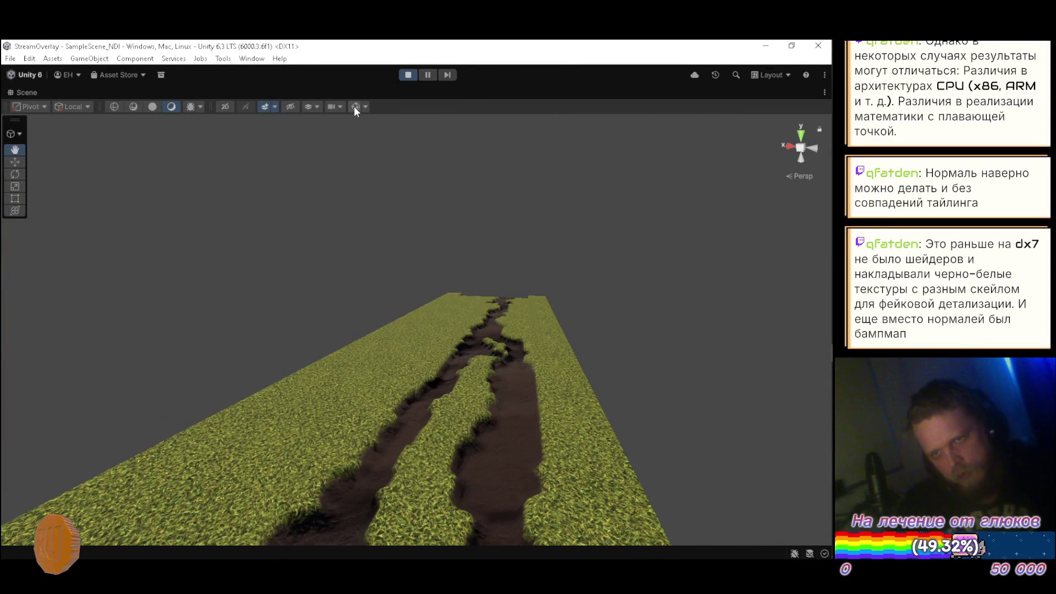
mouse_move(497, 280)
mouse_down()
mouse_move(497, 292)
mouse_move(495, 236)
mouse_move(520, 246)
mouse_move(488, 245)
mouse_move(540, 244)
mouse_move(543, 284)
mouse_up()
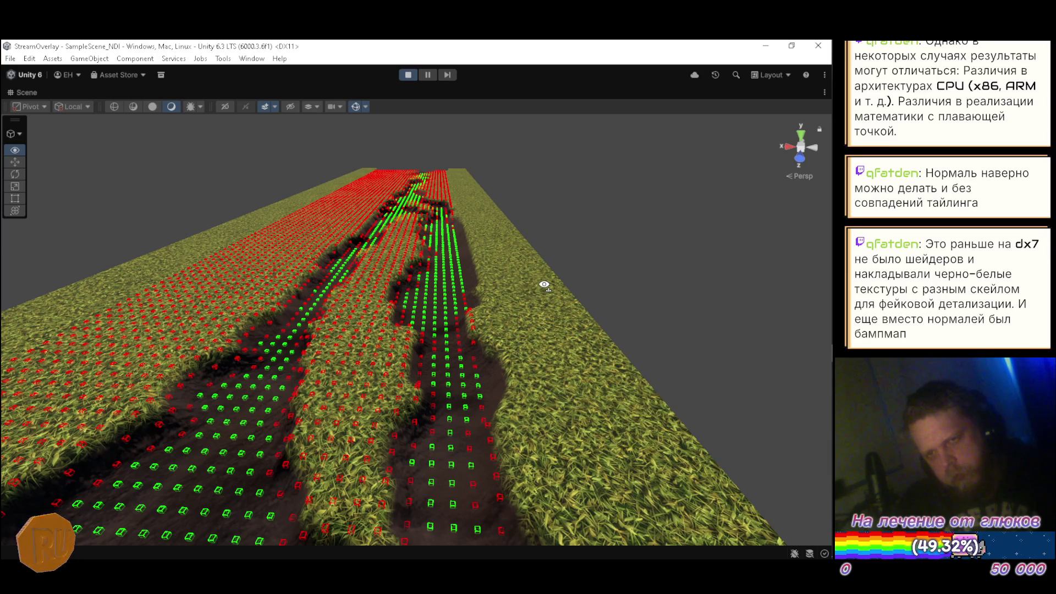
Step: Turn off Gizmos to hide the tile markers and fly over the grass strip
click(355, 107)
mouse_move(395, 258)
mouse_down()
mouse_move(396, 269)
mouse_move(397, 226)
mouse_move(467, 259)
mouse_move(721, 295)
mouse_move(355, 187)
mouse_move(405, 231)
mouse_move(415, 262)
mouse_move(436, 231)
mouse_move(462, 377)
mouse_move(580, 318)
mouse_move(47, 302)
mouse_move(70, 288)
mouse_move(203, 275)
mouse_move(71, 223)
mouse_move(629, 252)
mouse_move(431, 236)
mouse_move(429, 224)
mouse_move(443, 257)
mouse_move(438, 295)
mouse_move(189, 328)
mouse_move(271, 240)
mouse_move(270, 198)
mouse_move(401, 213)
mouse_move(546, 210)
mouse_move(550, 247)
mouse_move(538, 266)
mouse_move(343, 356)
mouse_move(314, 283)
mouse_move(279, 259)
mouse_move(465, 309)
mouse_move(363, 294)
mouse_move(336, 298)
mouse_move(344, 306)
mouse_move(288, 269)
mouse_move(319, 263)
mouse_up()
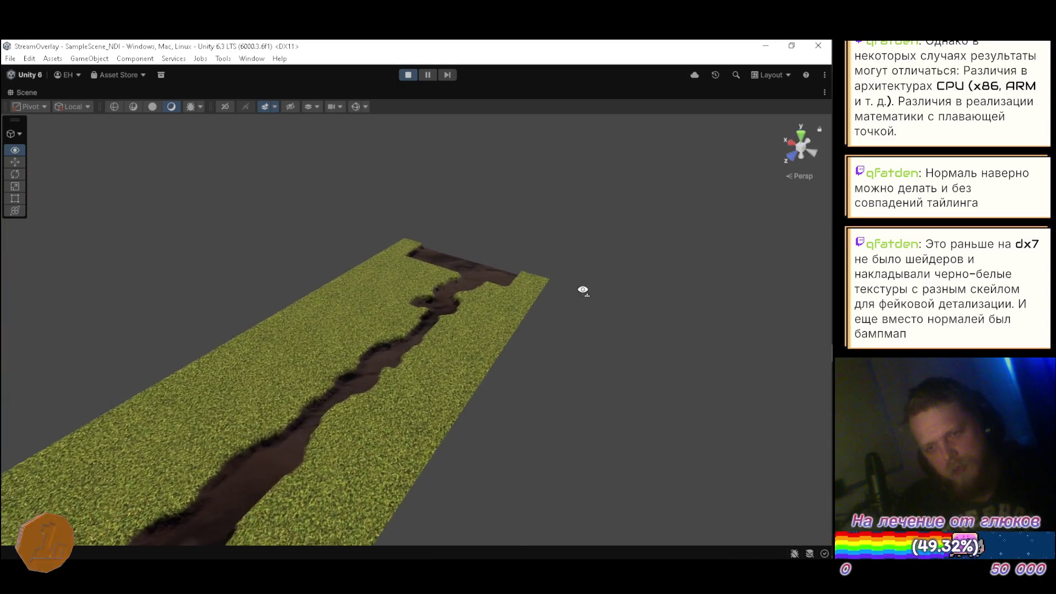
Step: Orbit and pan close along the dirt trench, then bring up TileMap.cs in Visual Studio
mouse_move(592, 311)
mouse_down()
mouse_move(632, 372)
mouse_move(631, 330)
mouse_move(643, 389)
mouse_move(654, 361)
mouse_move(657, 373)
mouse_move(696, 328)
mouse_up()
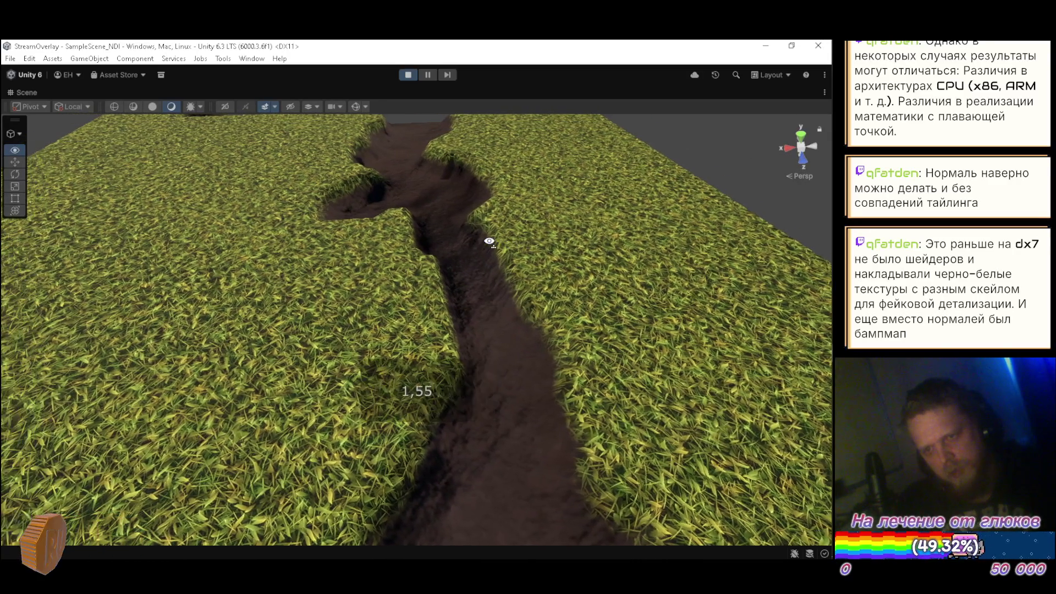
drag(489, 241, 546, 195)
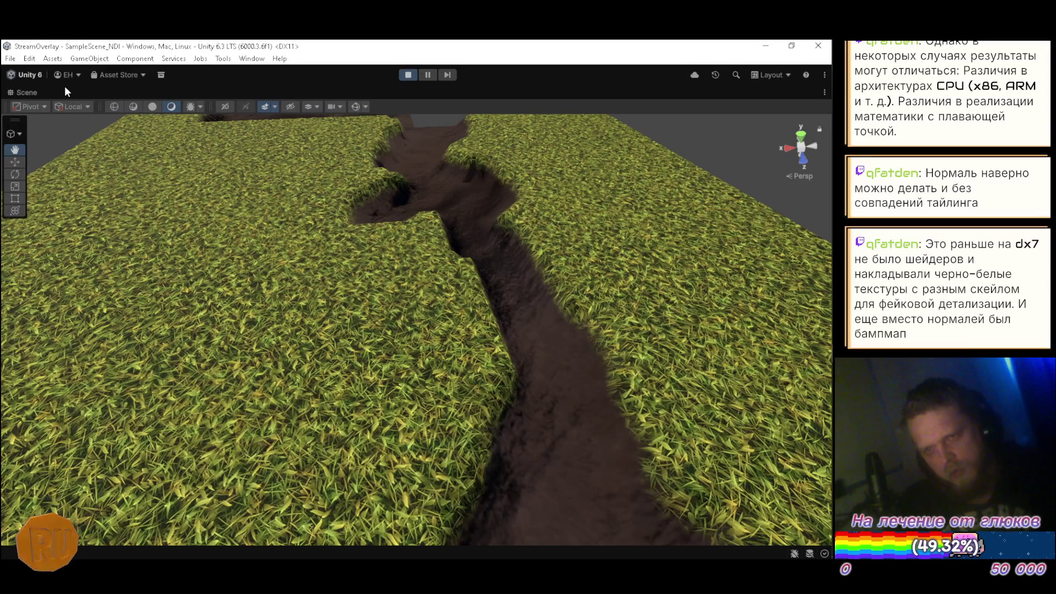
drag(511, 234, 572, 244)
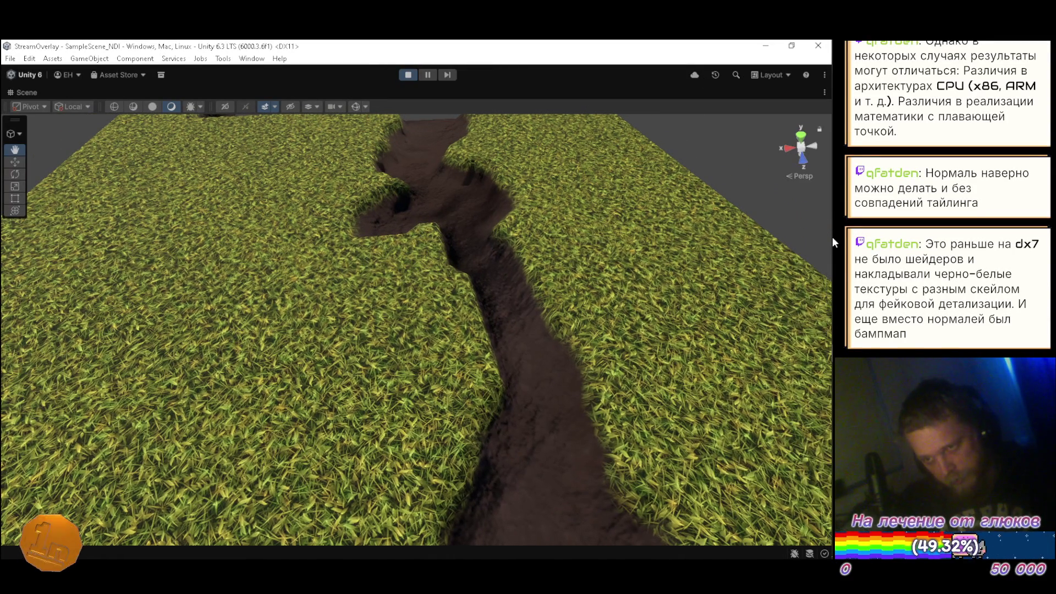
click(815, 245)
click(105, 88)
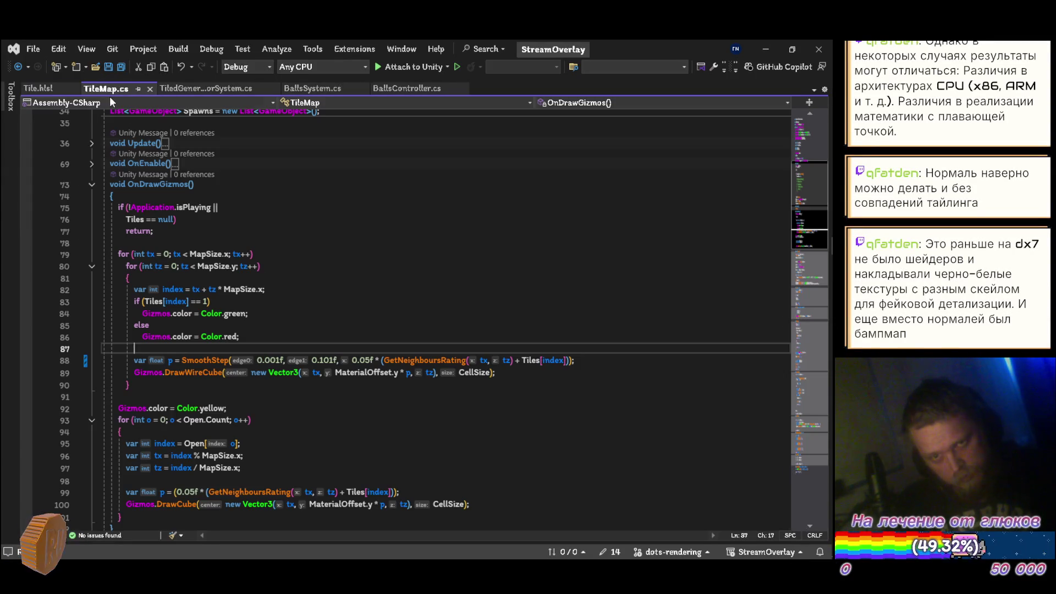
Step: Collapse OnDrawGizmos, expand Restart and change the tile count to MapSize / 10 + 3
click(92, 185)
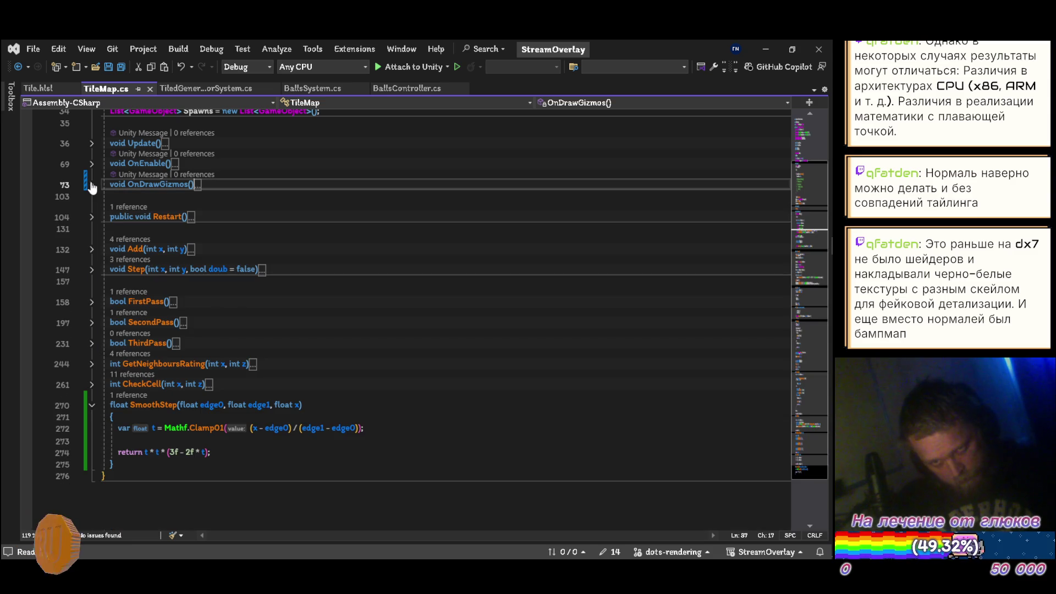
click(92, 220)
scroll(219, 313, down, 4)
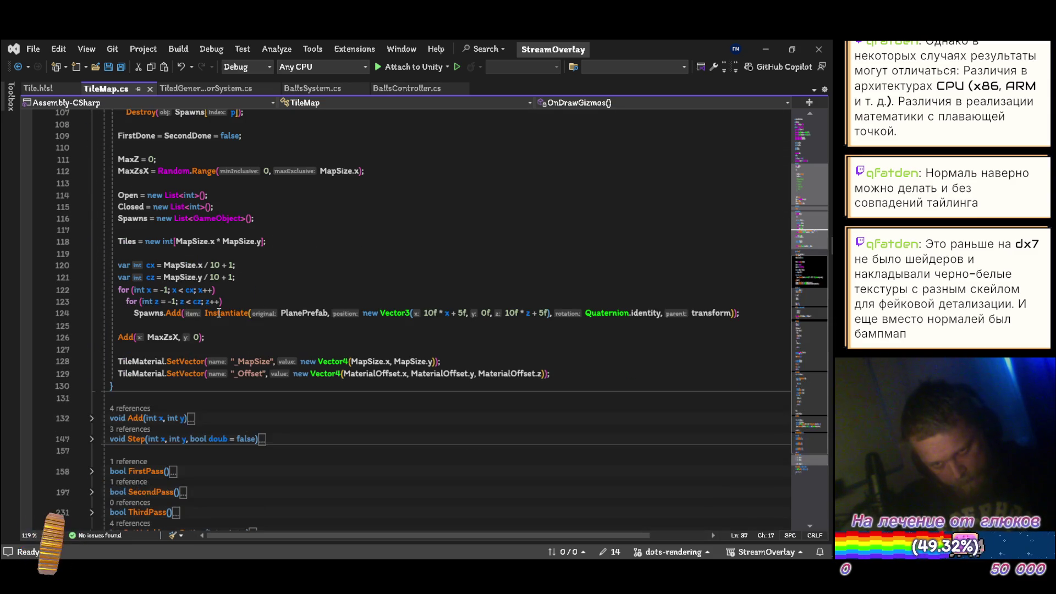
click(250, 265)
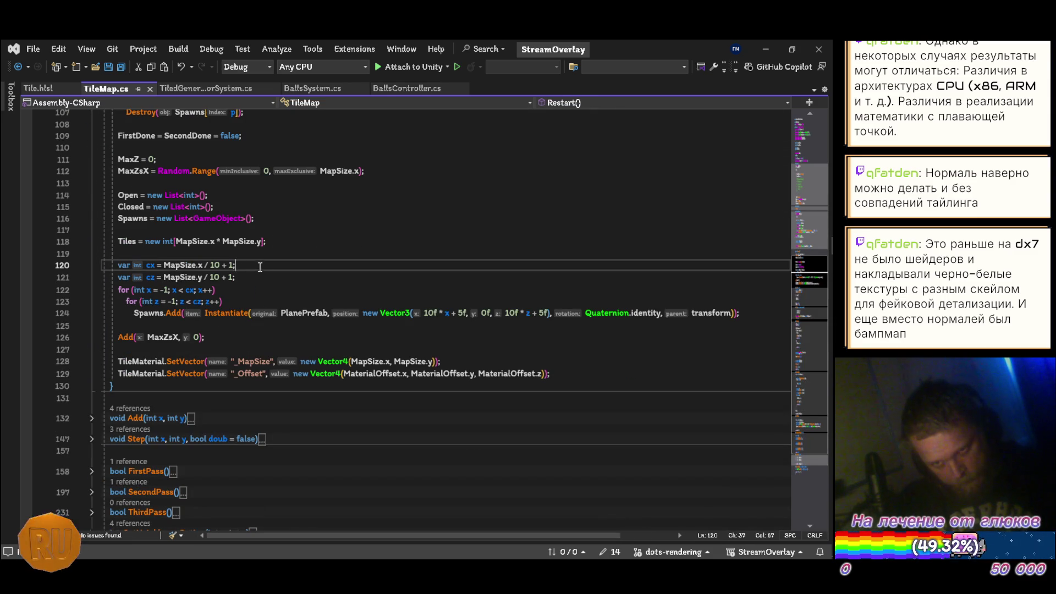
key(Left)
key(BackSpace)
text(3)
key(Down)
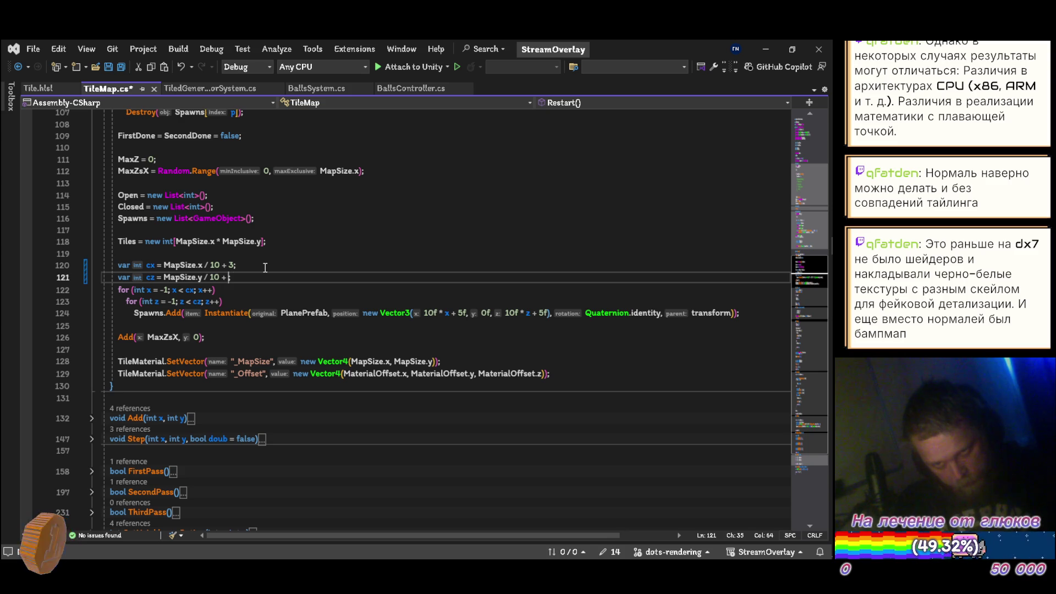
text(3;)
click(265, 267)
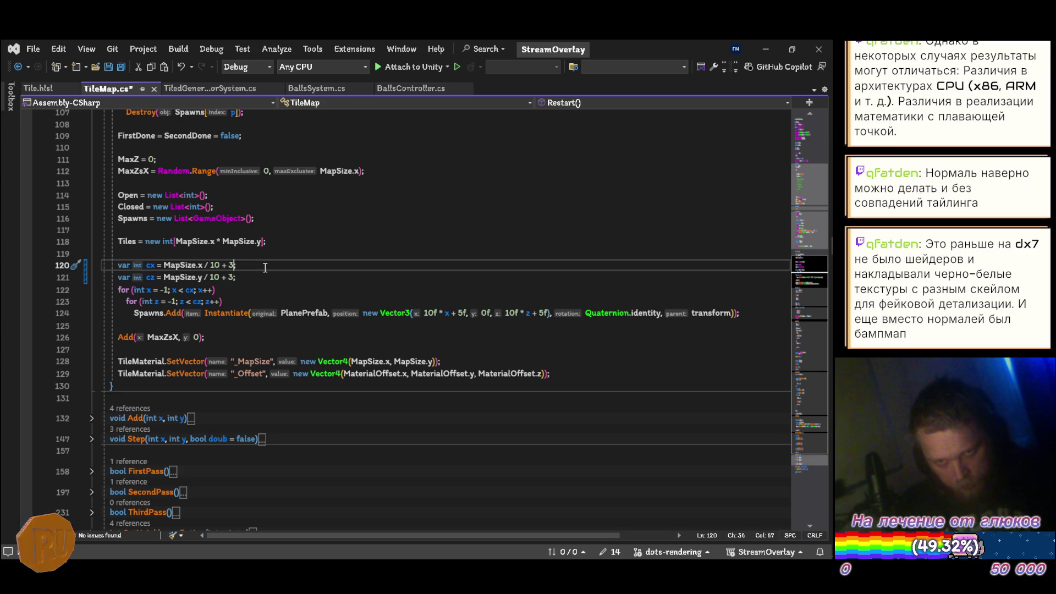
key(Down)
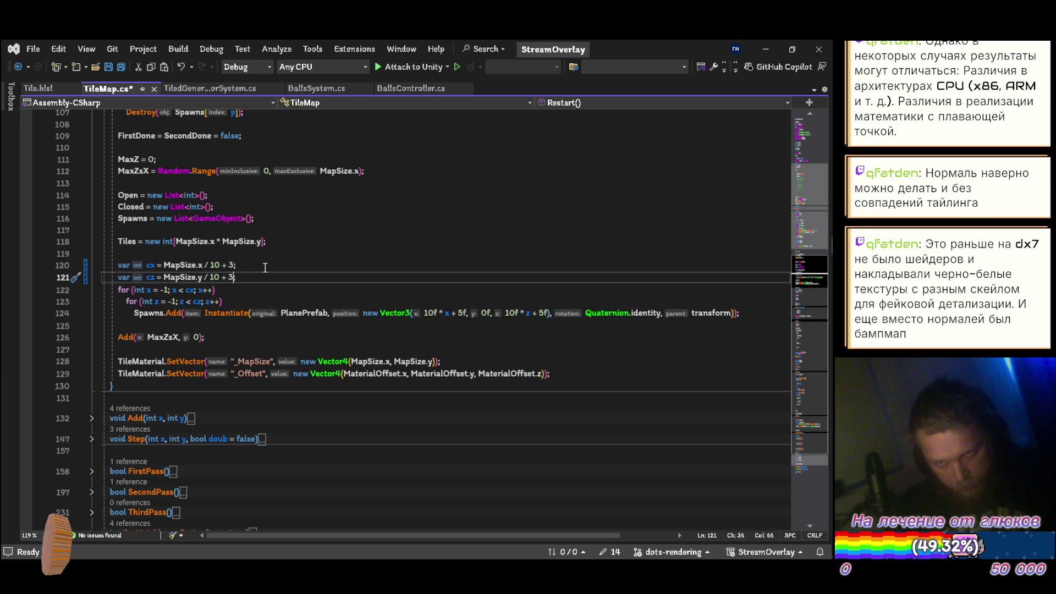
Step: Change the x and z loop starts from -1 to -3 and return to Unity
key(Down)
key(Left)
key(Left)
key(Left)
key(Left)
key(BackSpace)
text(3)
key(Down)
key(Right)
key(Right)
key(Right)
key(BackSpace)
text(3)
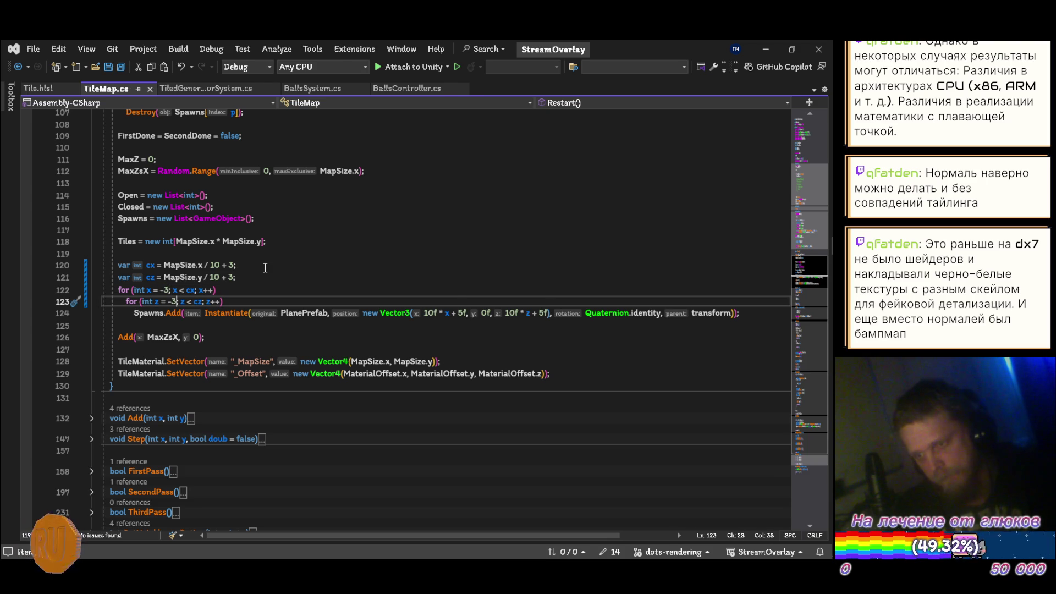
key(alt+Tab)
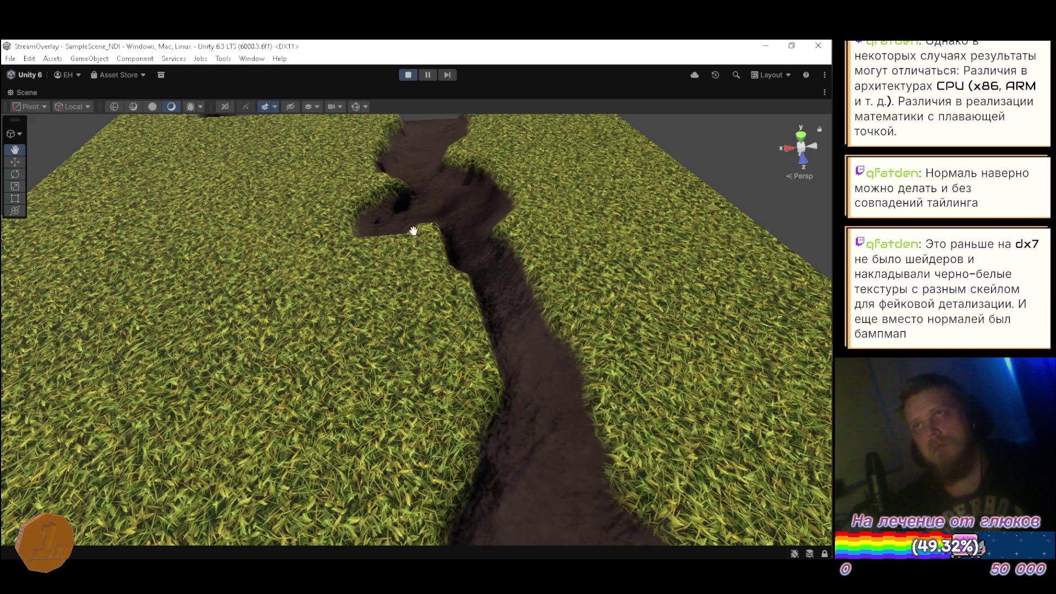
Step: Stop and restart Play mode so the edited script recompiles, then maximize the Scene view
click(402, 77)
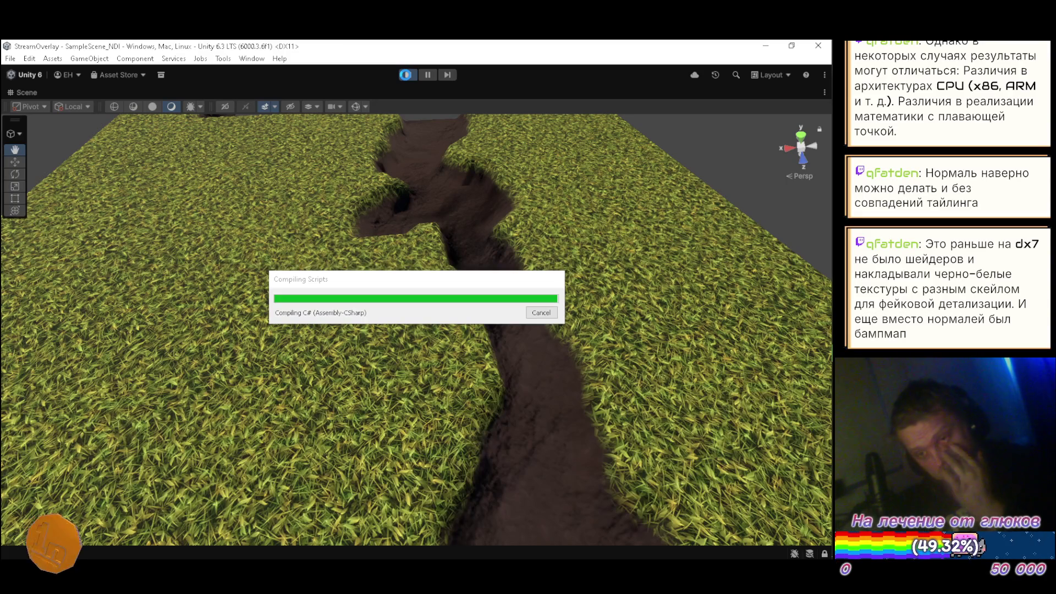
click(407, 74)
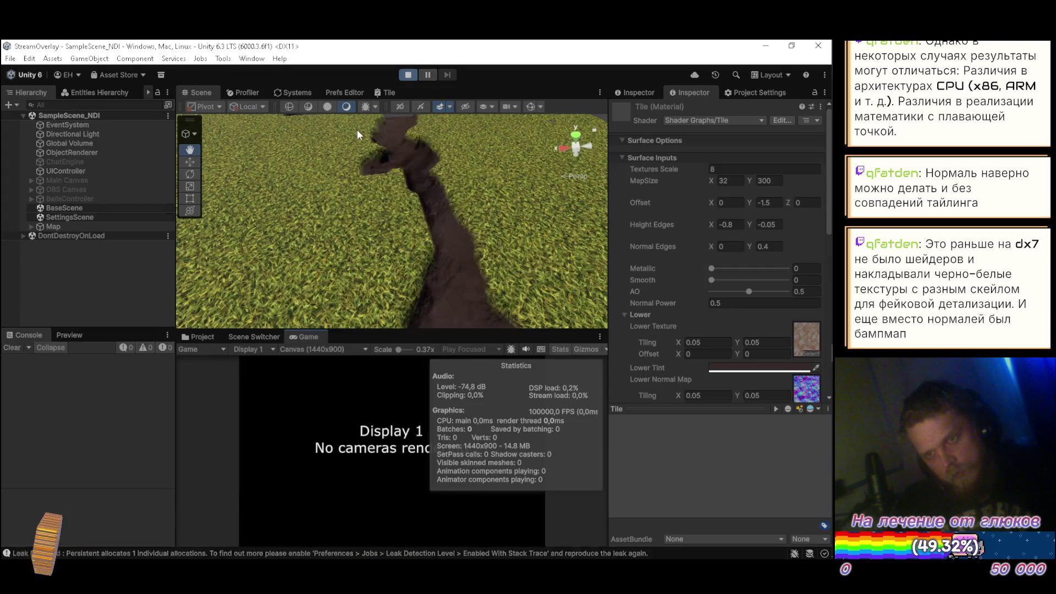
double_click(203, 91)
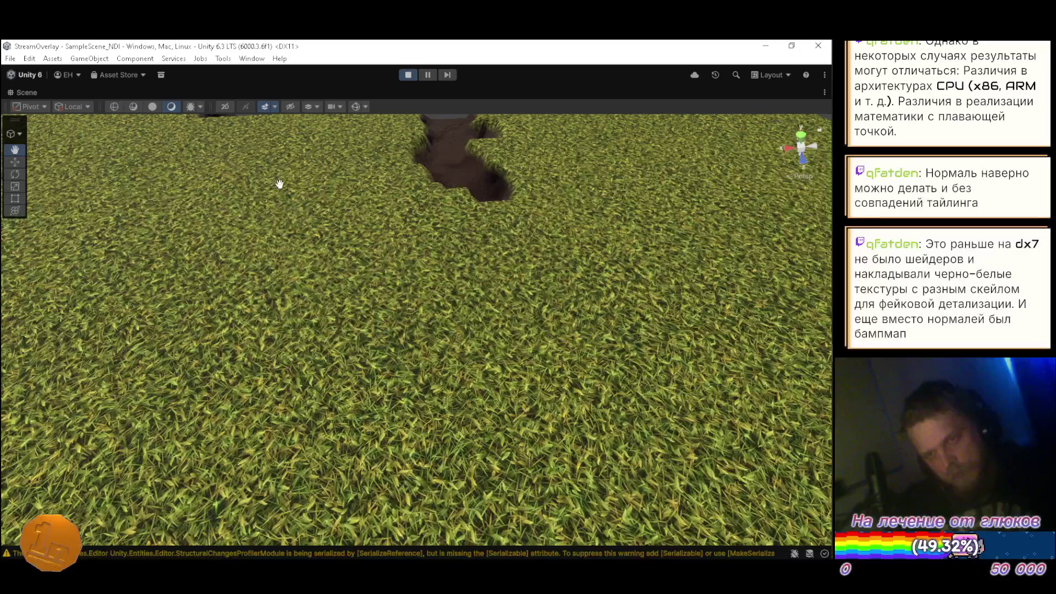
Step: Pull the Scene camera back, then fly forward along the winding dirt trench
mouse_move(381, 253)
mouse_down()
mouse_move(420, 247)
mouse_move(412, 235)
mouse_move(402, 272)
mouse_move(423, 267)
mouse_move(413, 295)
mouse_move(433, 260)
mouse_move(441, 207)
mouse_move(446, 302)
mouse_move(445, 276)
mouse_move(361, 212)
mouse_up()
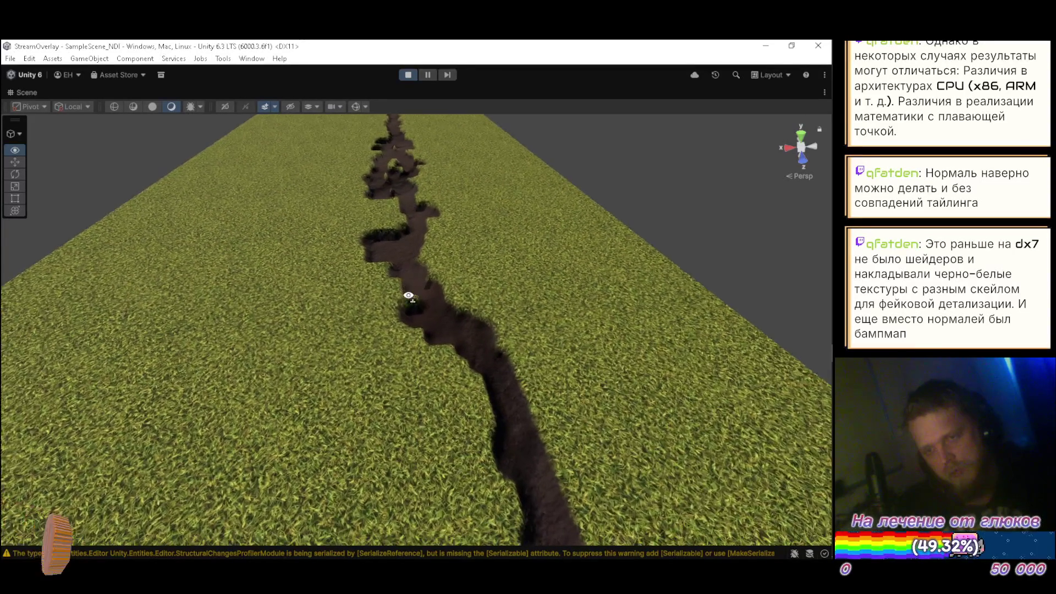
mouse_move(408, 295)
mouse_down()
mouse_move(401, 275)
mouse_move(410, 296)
mouse_move(404, 289)
mouse_up()
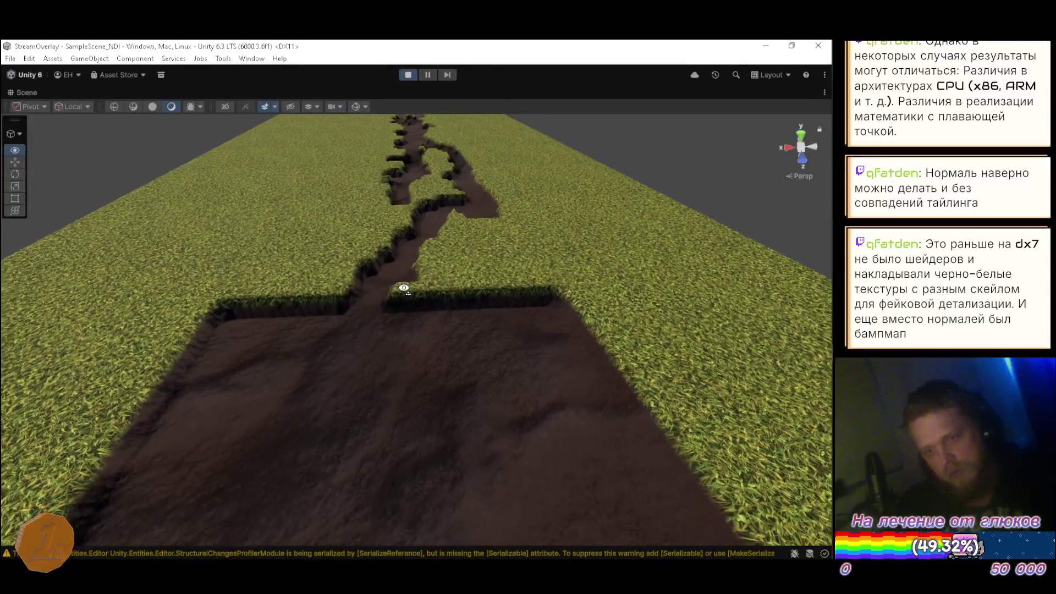
drag(404, 288, 402, 285)
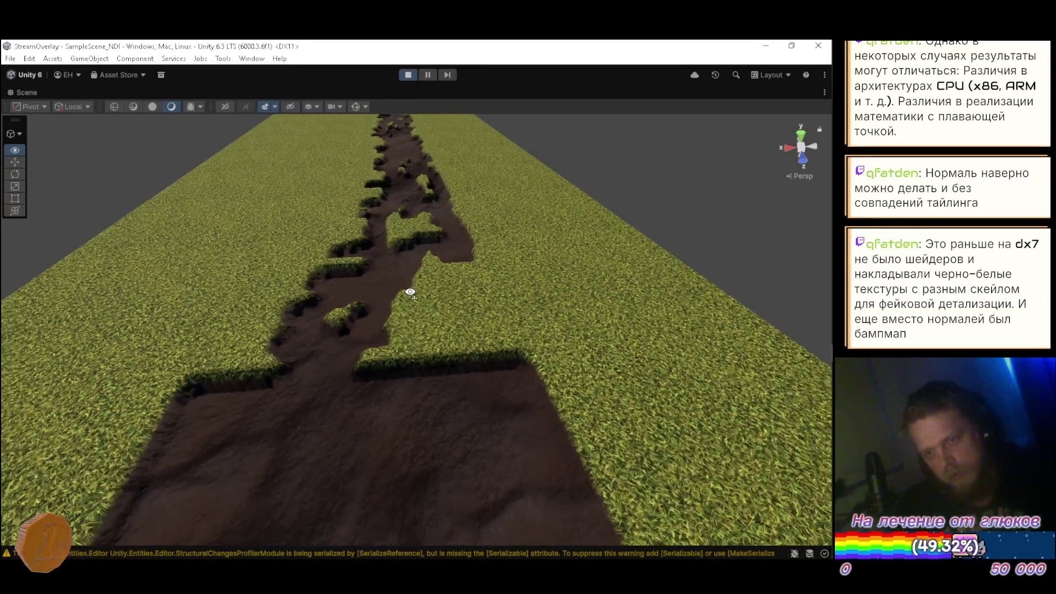
Step: Fly forward and lower along the trench, tilting the view down onto it
key(s)
mouse_move(410, 292)
mouse_down()
mouse_move(407, 240)
mouse_move(410, 282)
mouse_up()
key(w)
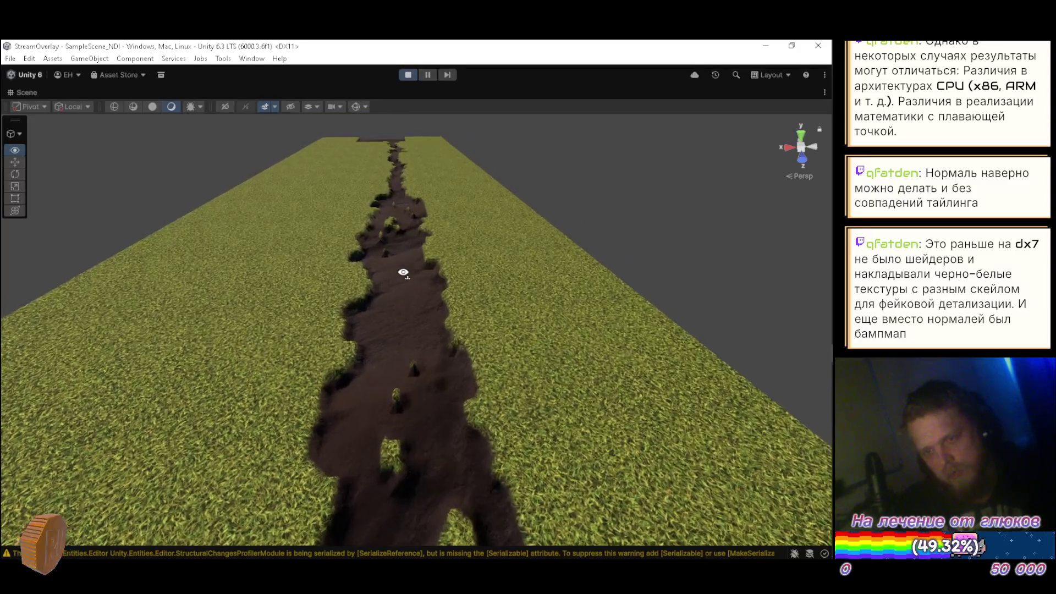
mouse_move(403, 273)
mouse_down()
mouse_move(401, 467)
mouse_move(417, 314)
mouse_move(410, 225)
mouse_move(407, 279)
mouse_up()
key(w)
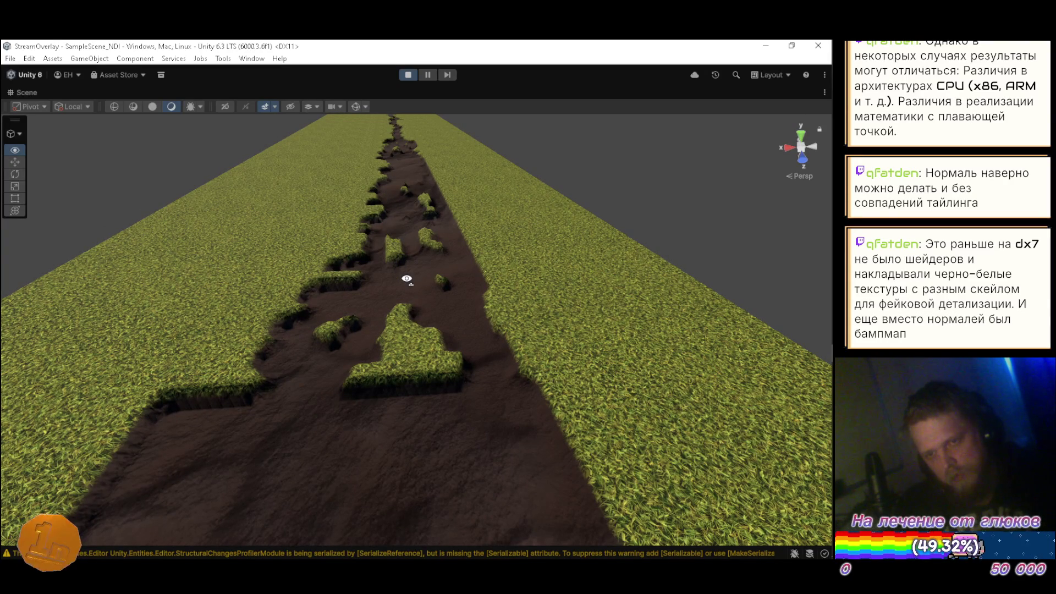
Step: Skim low past the grass-topped trench walls, then rise to see the whole trench
mouse_move(407, 279)
mouse_down()
mouse_move(620, 349)
mouse_move(349, 275)
mouse_move(353, 264)
mouse_move(384, 264)
mouse_up()
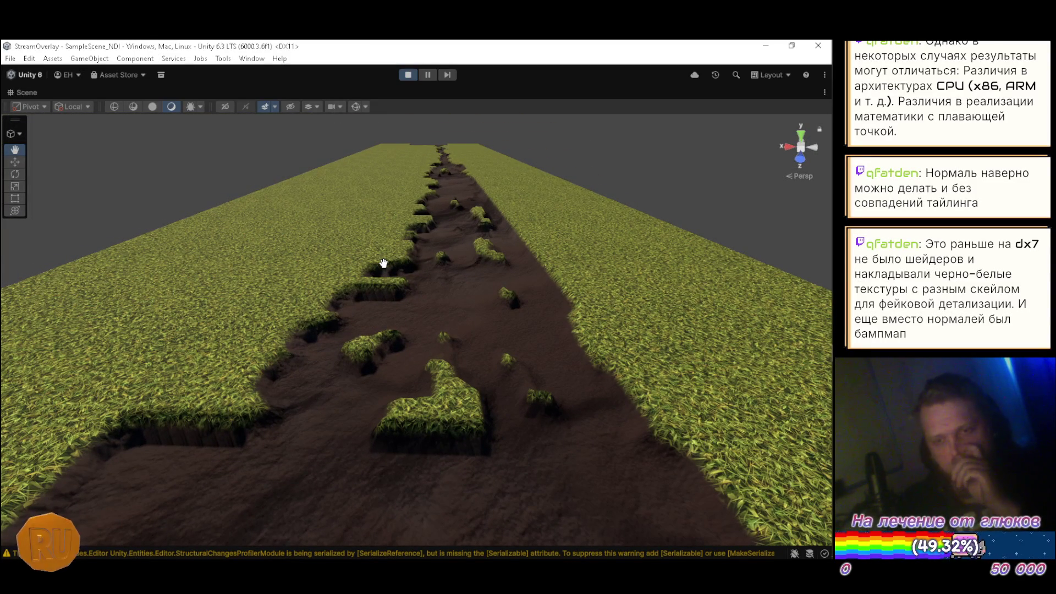
mouse_move(388, 276)
mouse_down()
mouse_move(306, 287)
mouse_move(276, 253)
mouse_move(277, 267)
mouse_move(314, 241)
mouse_move(455, 226)
mouse_move(212, 212)
mouse_move(383, 237)
mouse_move(322, 231)
mouse_move(289, 266)
mouse_move(234, 281)
mouse_move(431, 233)
mouse_move(401, 266)
mouse_move(365, 259)
mouse_move(354, 291)
mouse_move(332, 292)
mouse_move(326, 269)
mouse_up()
key(s)
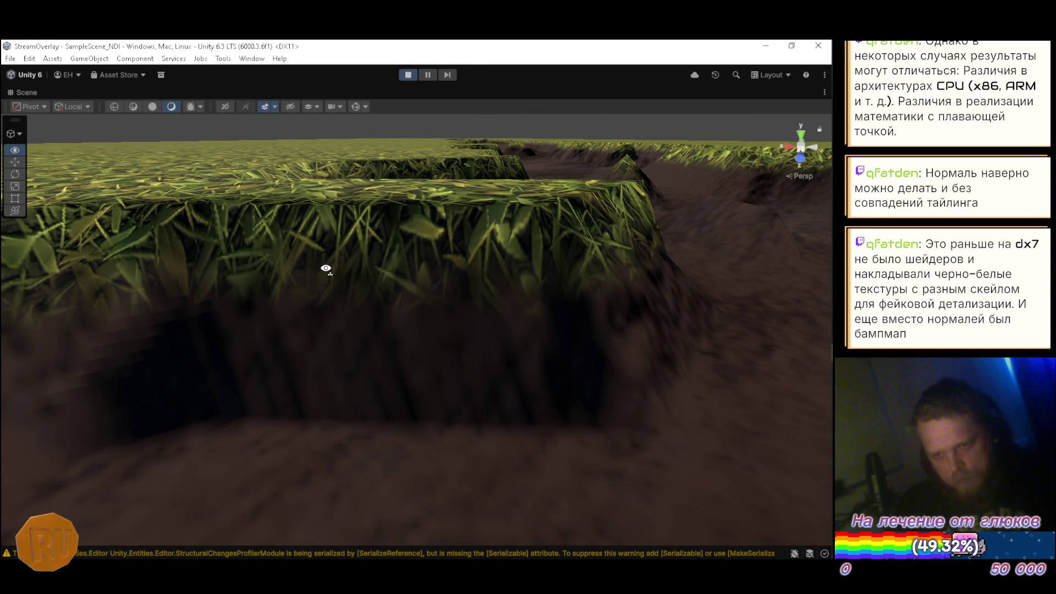
mouse_move(326, 268)
mouse_down()
mouse_move(341, 291)
mouse_move(370, 299)
mouse_move(488, 288)
mouse_move(365, 249)
mouse_up()
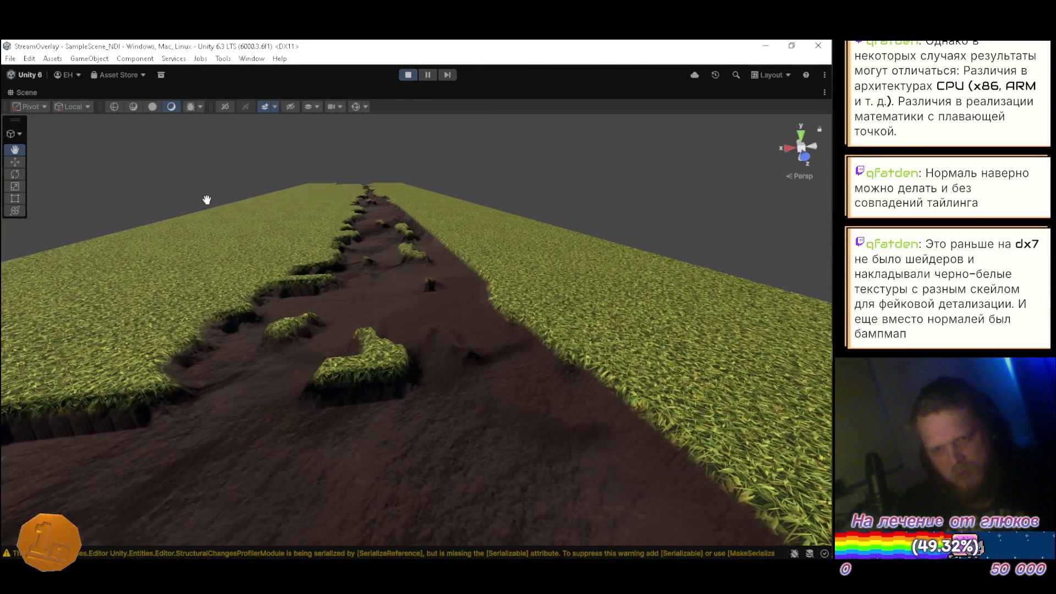
Step: Select the Directional Light and lower its shadow strength, entering 0.6
double_click(33, 95)
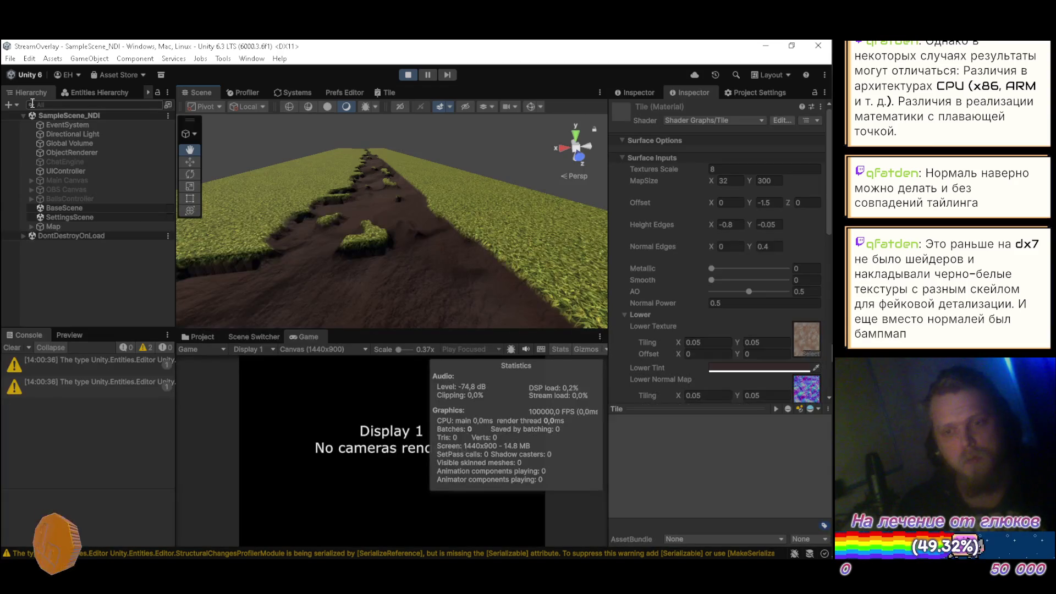
click(71, 135)
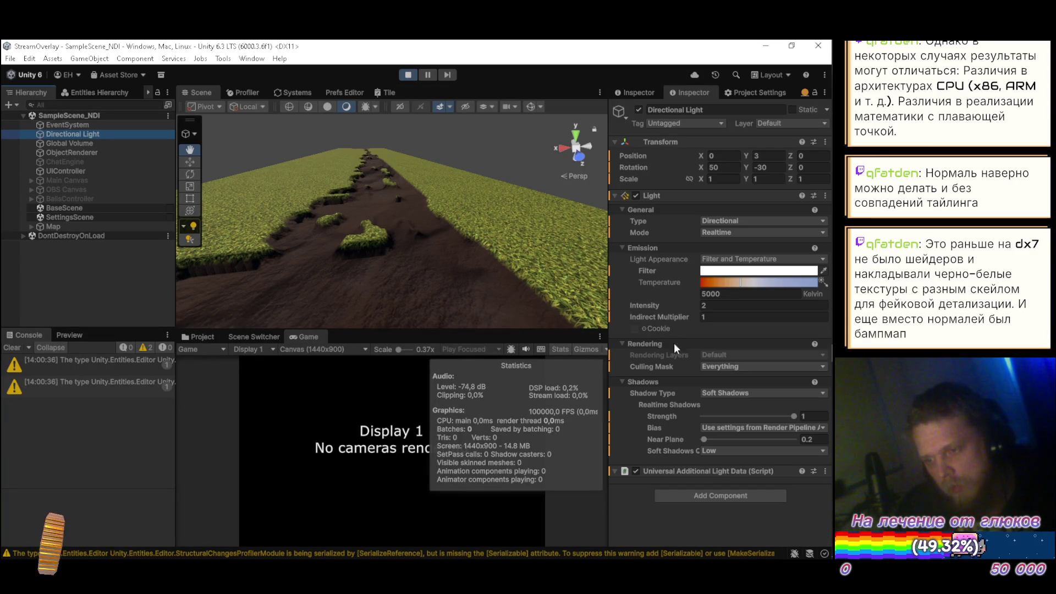
drag(793, 417, 774, 418)
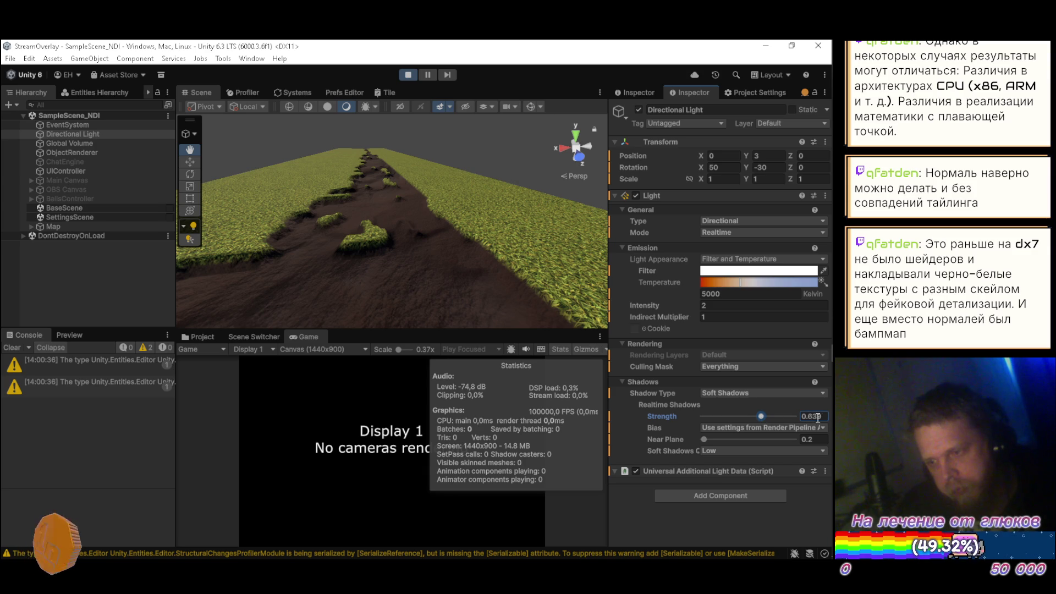
text(0.6)
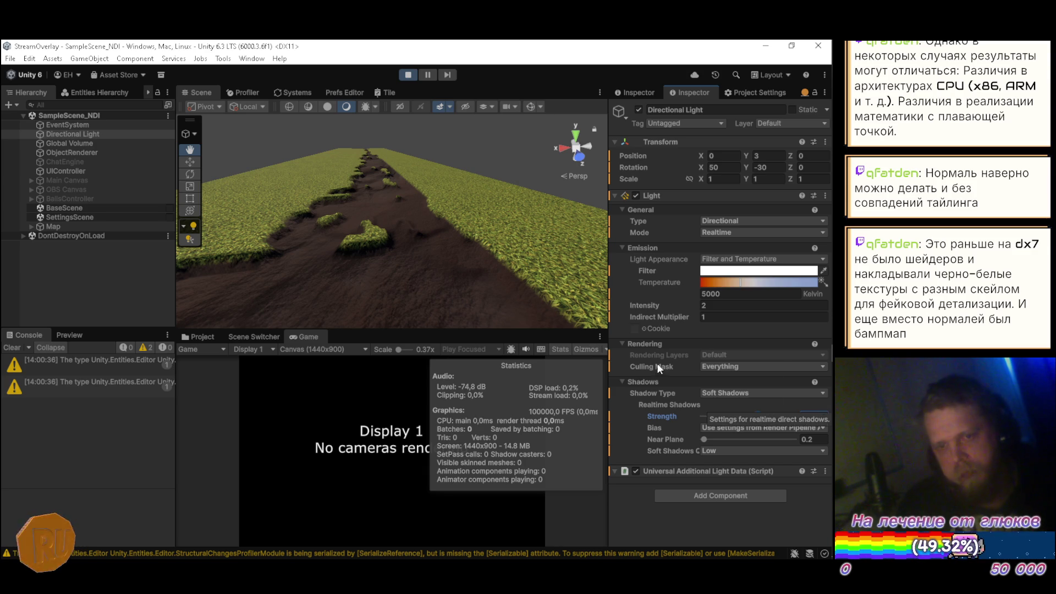
Step: Maximize the Scene view and fly close to the trench edge to check the shadows
double_click(210, 94)
mouse_move(396, 266)
mouse_down()
mouse_move(183, 292)
mouse_move(469, 286)
mouse_move(483, 262)
mouse_move(464, 275)
mouse_move(490, 275)
mouse_move(439, 259)
mouse_move(429, 275)
mouse_move(403, 231)
mouse_move(198, 235)
mouse_up()
scroll(413, 250, down, 2)
scroll(414, 251, up, 5)
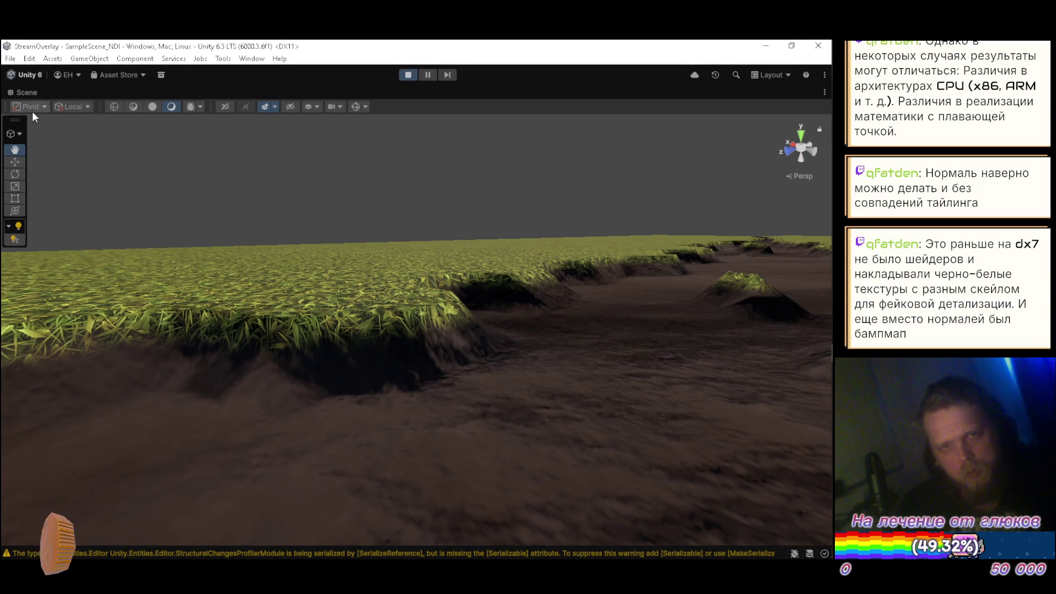
double_click(25, 94)
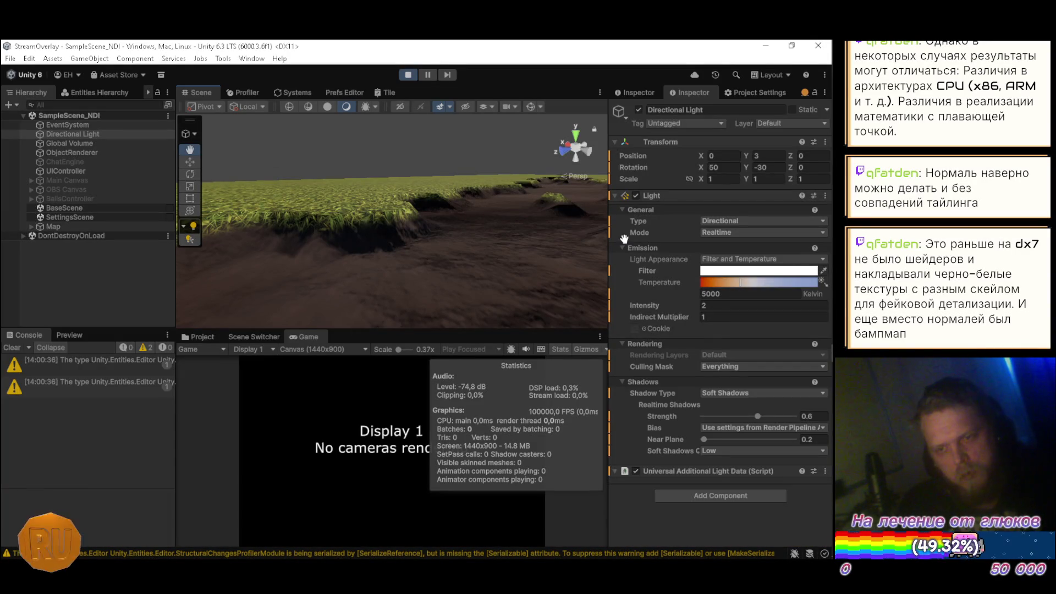
Step: Settle the shadow strength at 0.5 and drag the light intensity up to 4.16
text(.3)
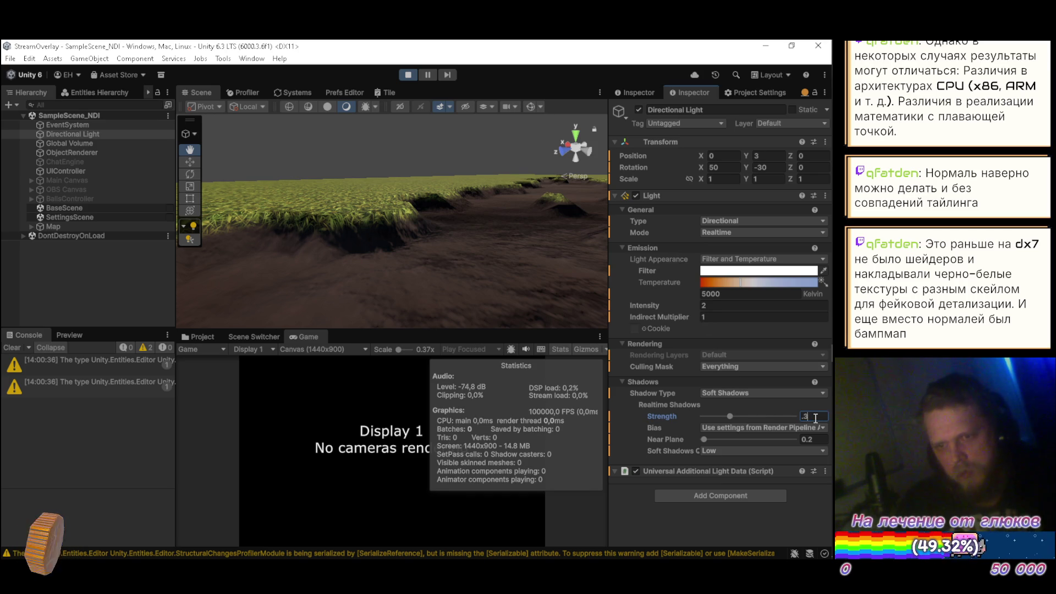
key(BackSpace)
text(2)
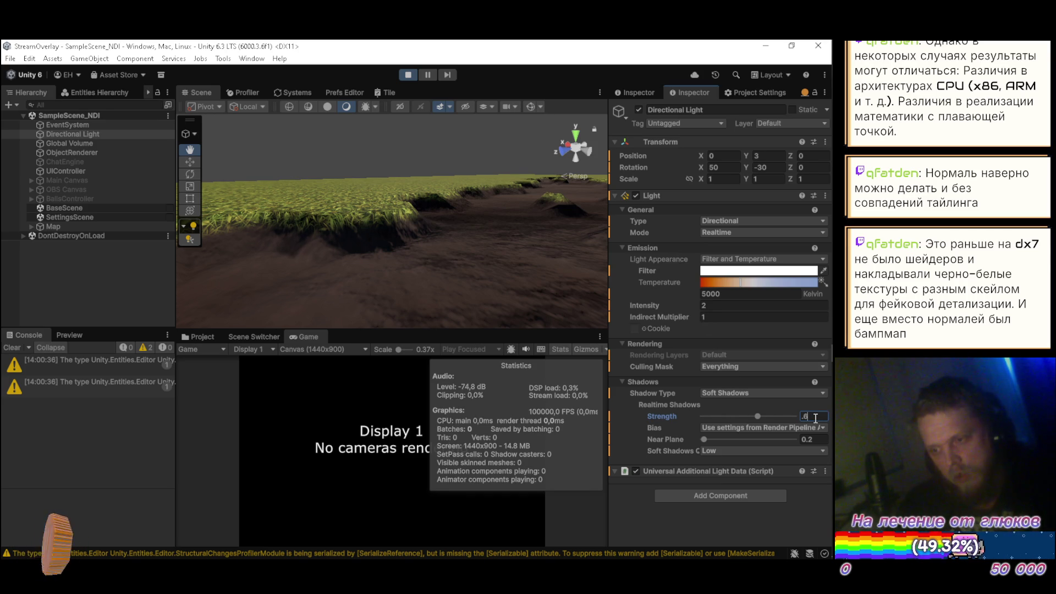
mouse_move(354, 235)
mouse_down()
mouse_move(413, 254)
mouse_move(314, 302)
mouse_move(323, 316)
mouse_move(450, 295)
mouse_move(507, 272)
mouse_up()
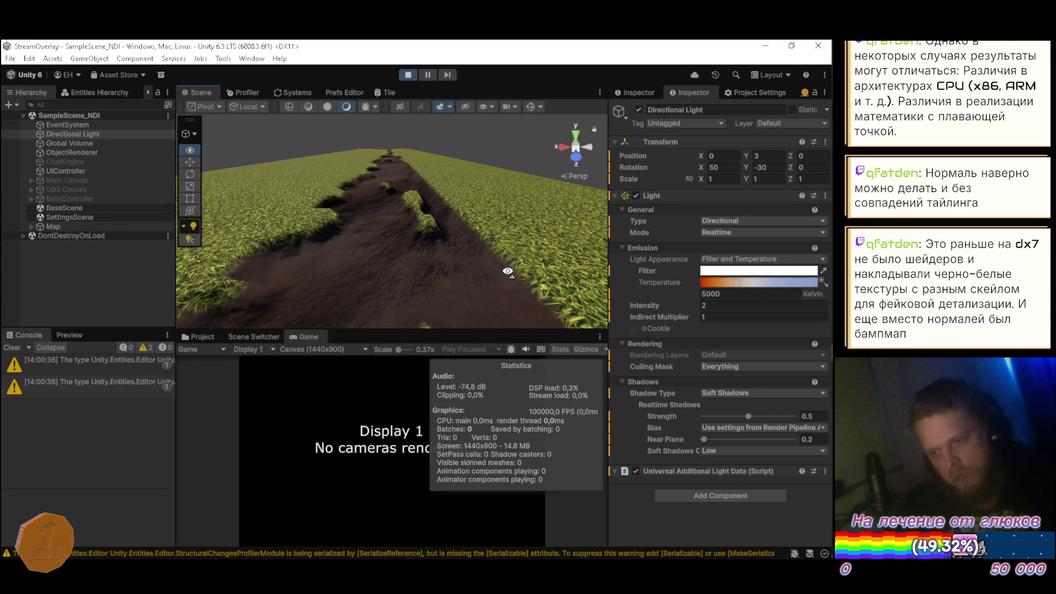
mouse_move(667, 303)
mouse_down()
mouse_move(645, 300)
mouse_move(751, 305)
mouse_move(696, 312)
mouse_up()
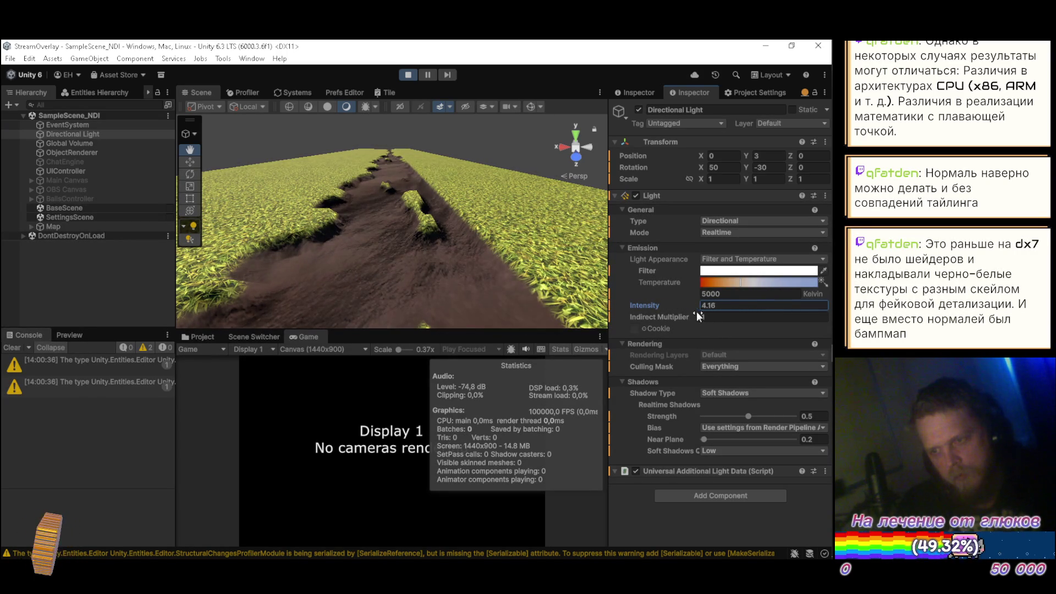
Step: Set the light intensity to 3 and colour temperature to 4500 K, orbiting to check the lighting
text(3)
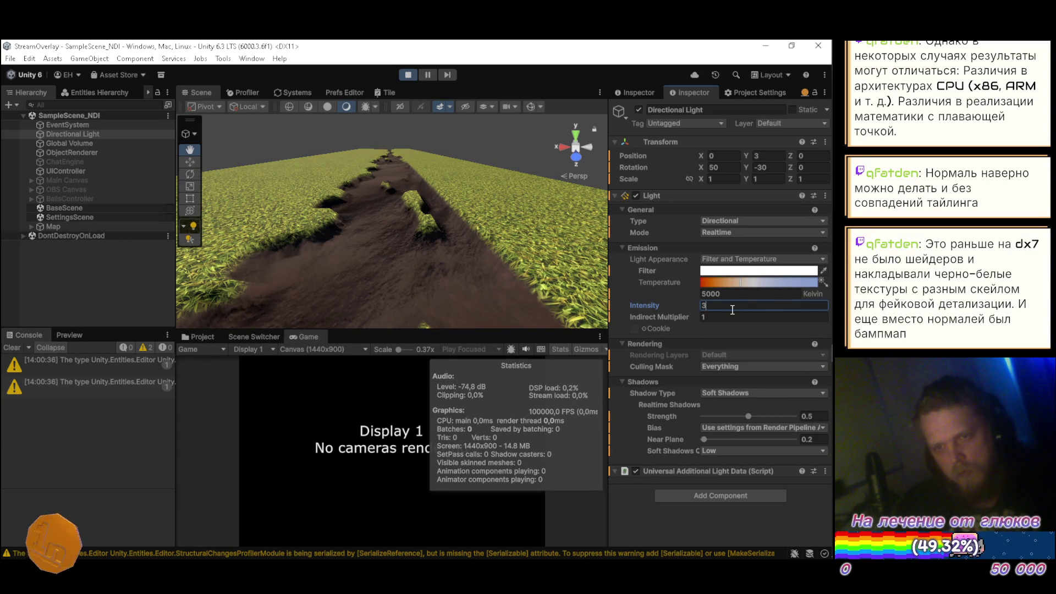
mouse_move(460, 265)
mouse_down()
mouse_move(544, 335)
mouse_move(64, 235)
mouse_move(267, 224)
mouse_up()
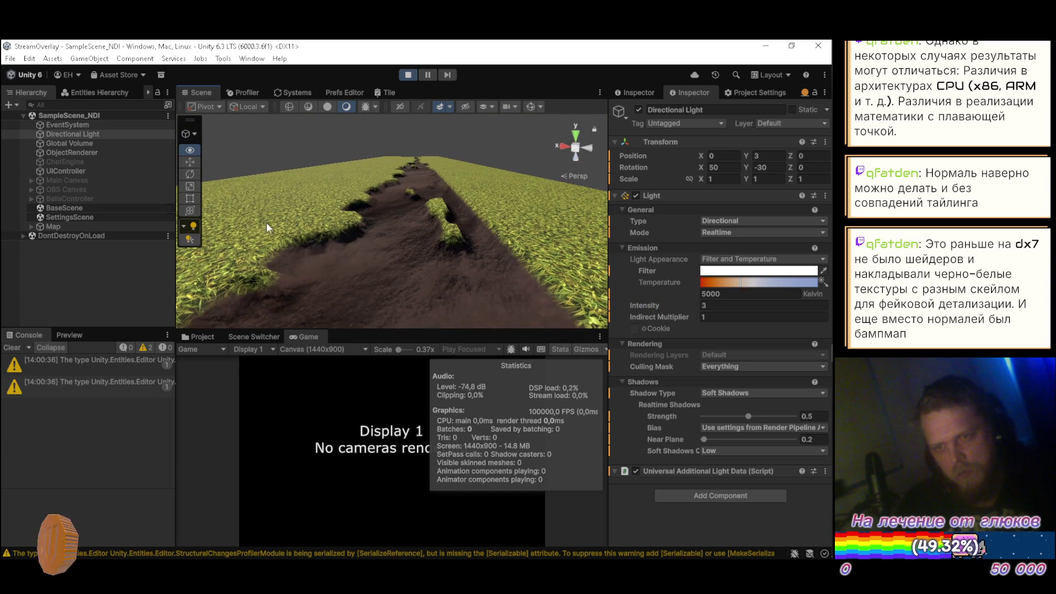
click(737, 284)
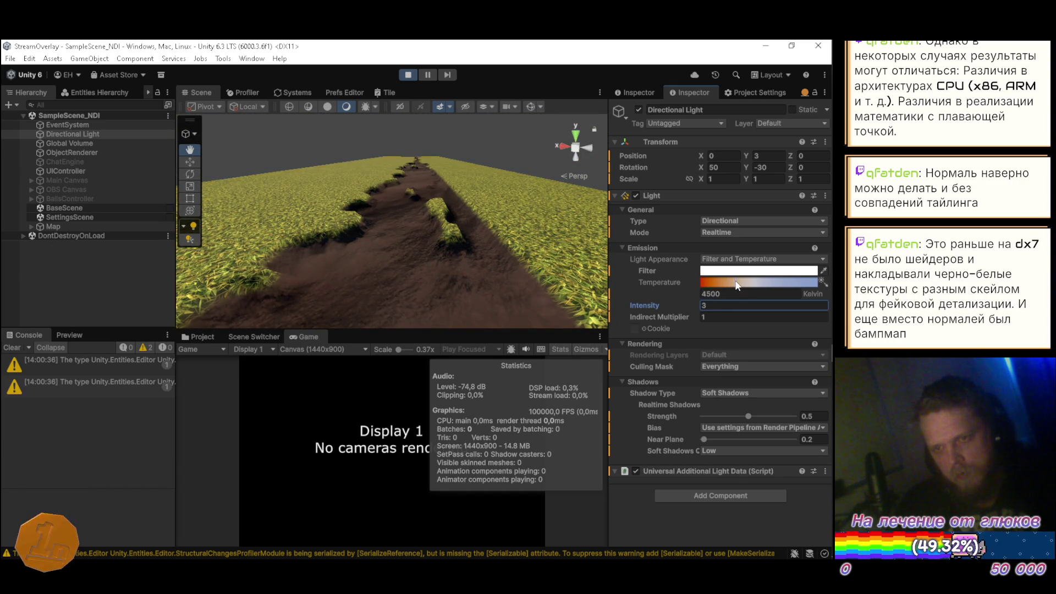
click(740, 292)
text(4200)
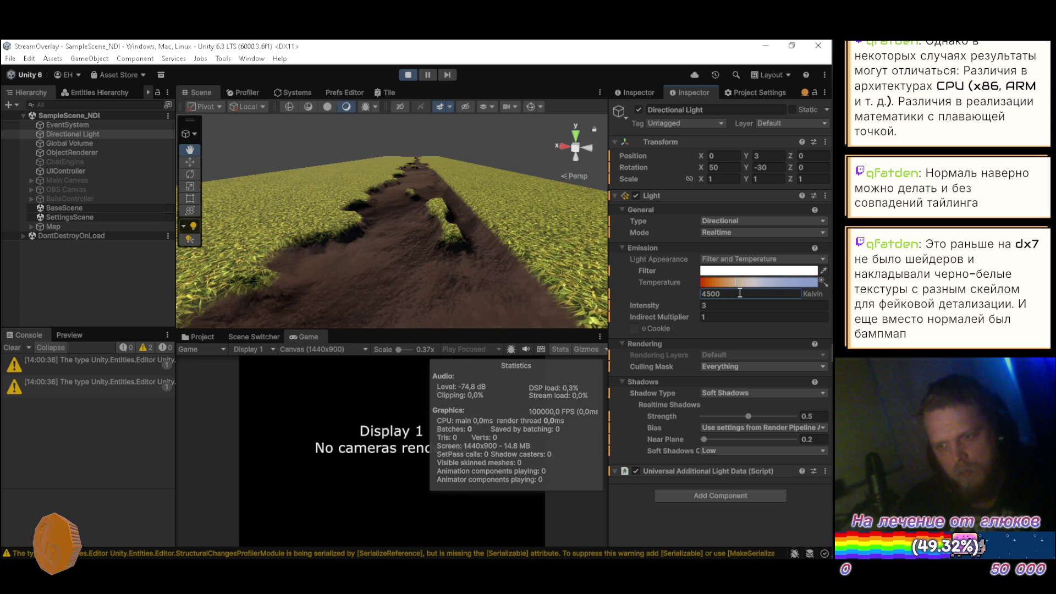
mouse_move(429, 279)
mouse_down()
mouse_move(479, 252)
mouse_move(402, 222)
mouse_up()
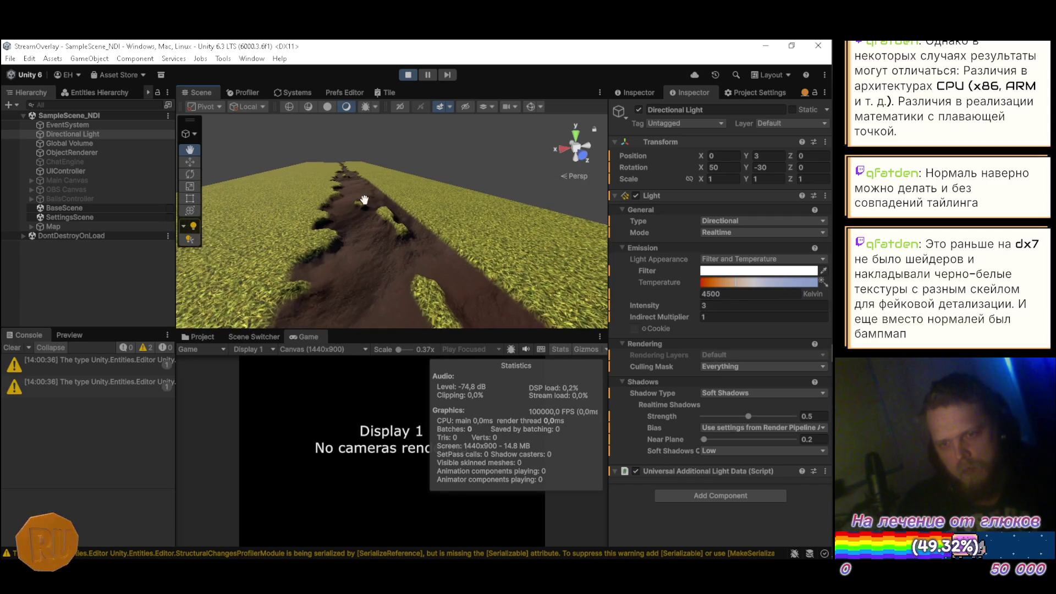